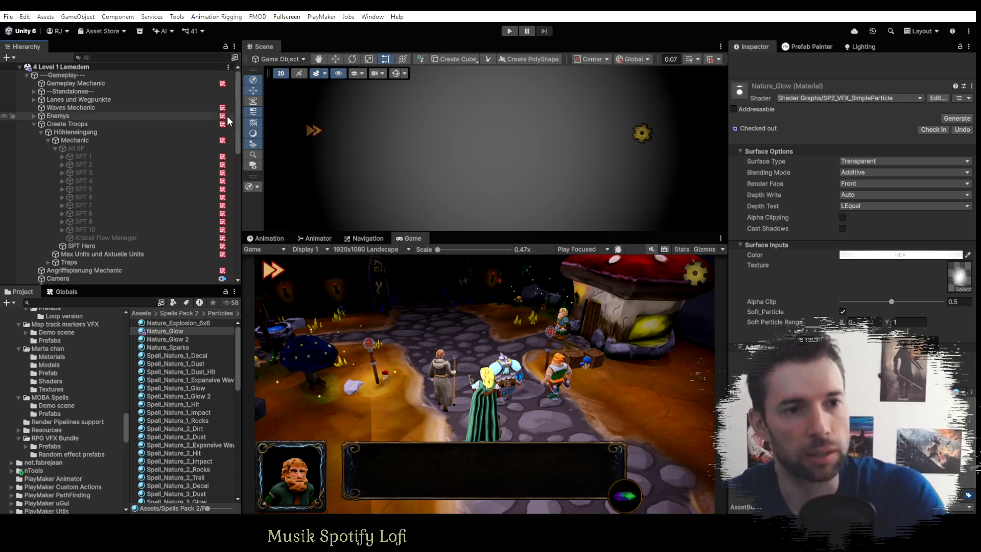
Collapse Create Troops in the Hierarchy and bring the browser with the tutorial video over Unity.
click(34, 124)
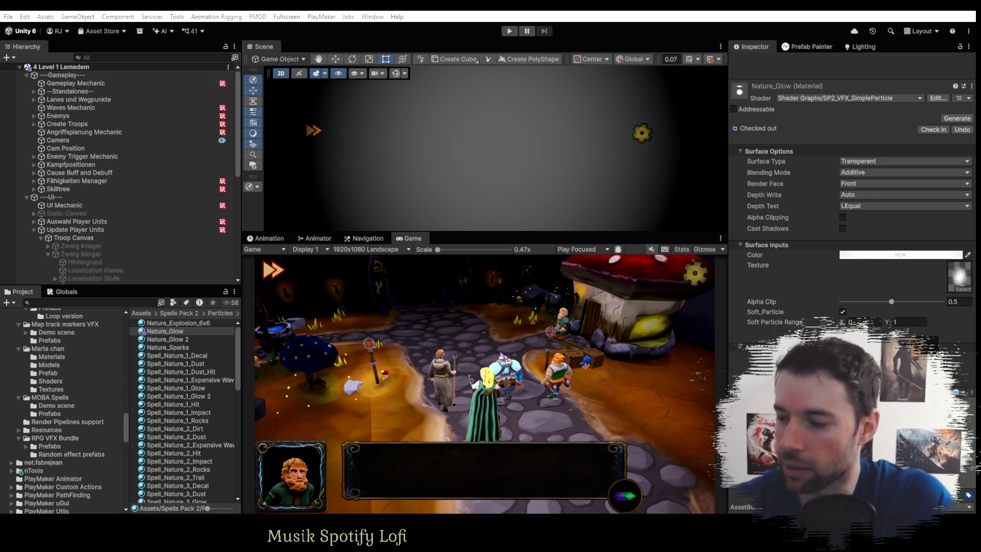
mouse_move(976, 21)
mouse_down()
mouse_move(245, 77)
mouse_move(290, 70)
mouse_up()
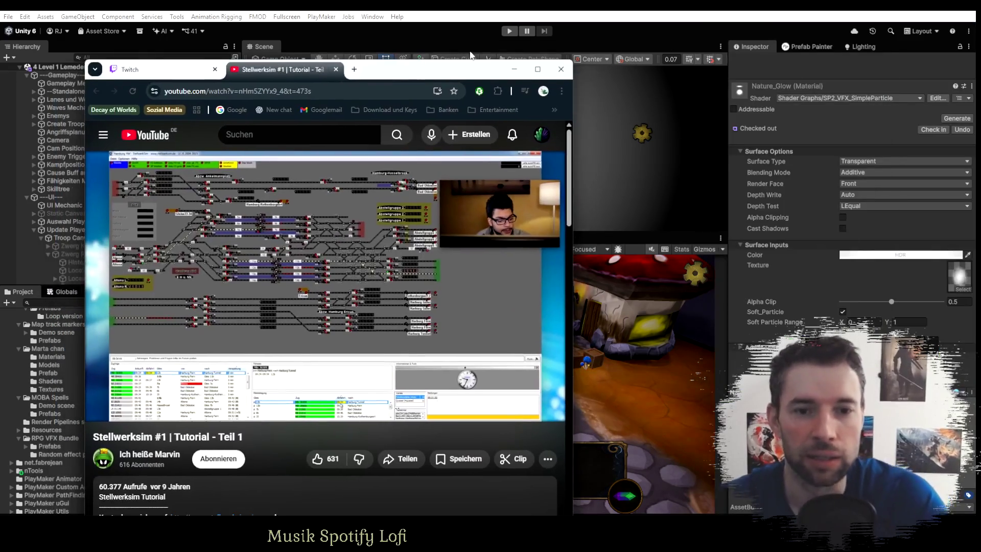
Maximize the browser, play a few seconds of the Stellwerksim #1 tutorial, then pause it.
click(537, 69)
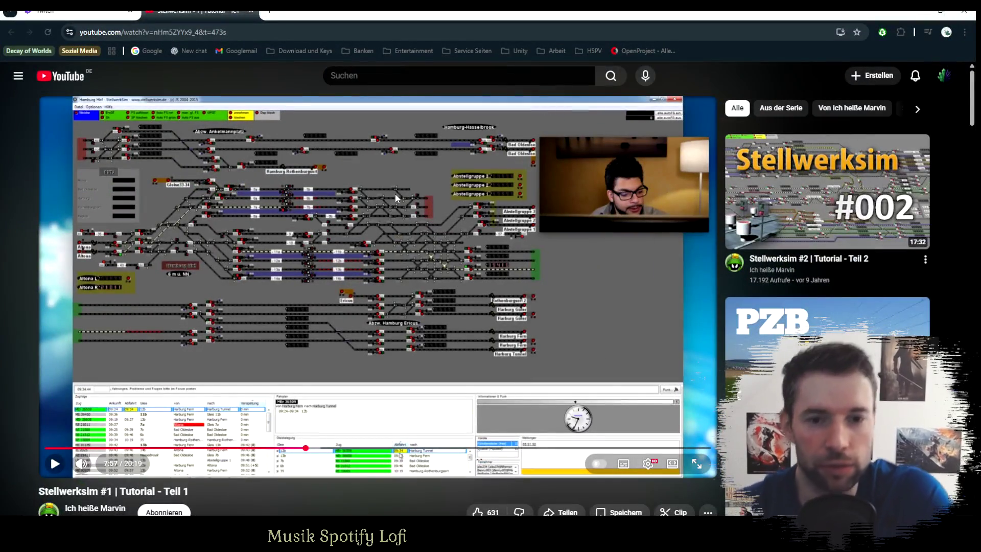
click(346, 245)
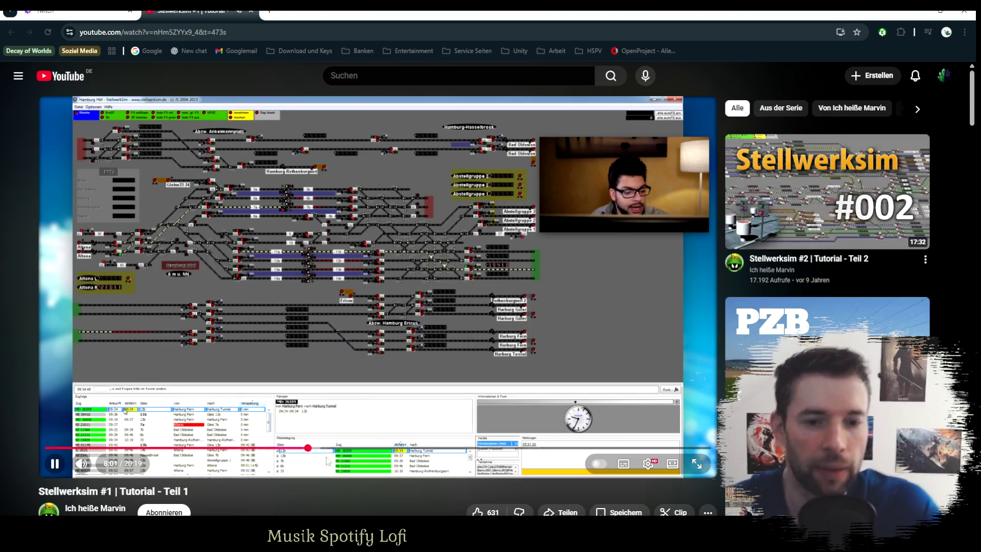
click(373, 245)
click(76, 10)
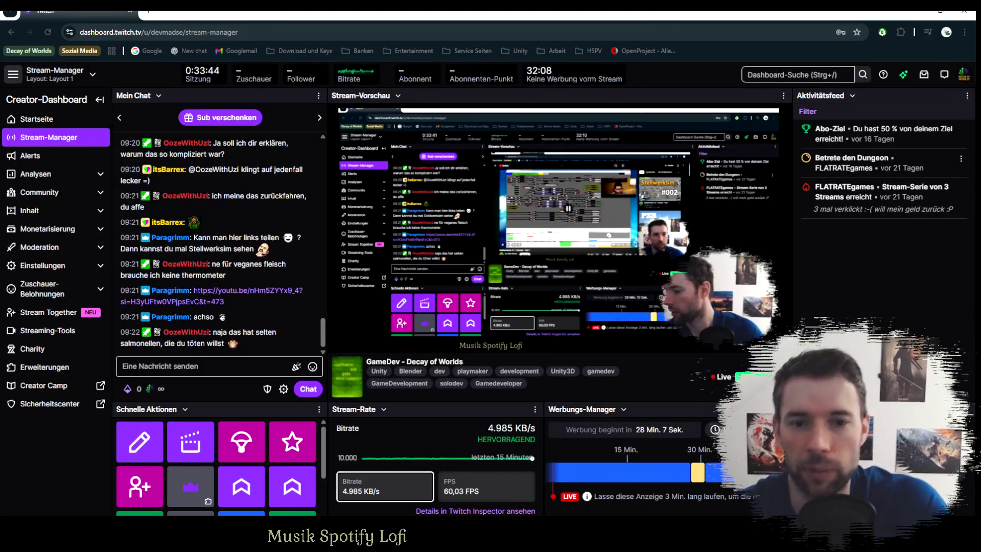
Check chat and stream status in the Twitch Stream Manager, then return to the Unity editor.
key(alt+Tab)
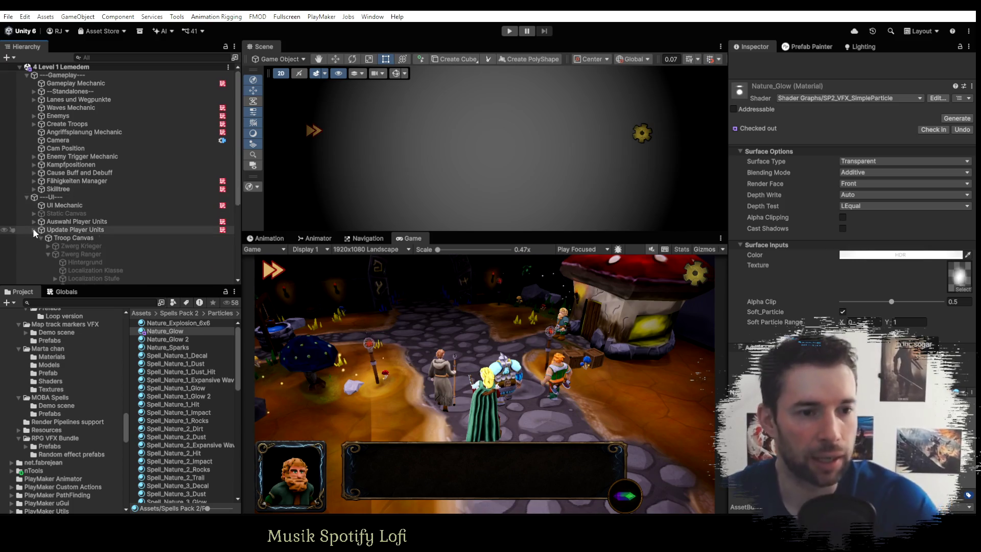
Collapse Update Player Units in the Hierarchy and scroll down to the remaining UI objects.
click(33, 228)
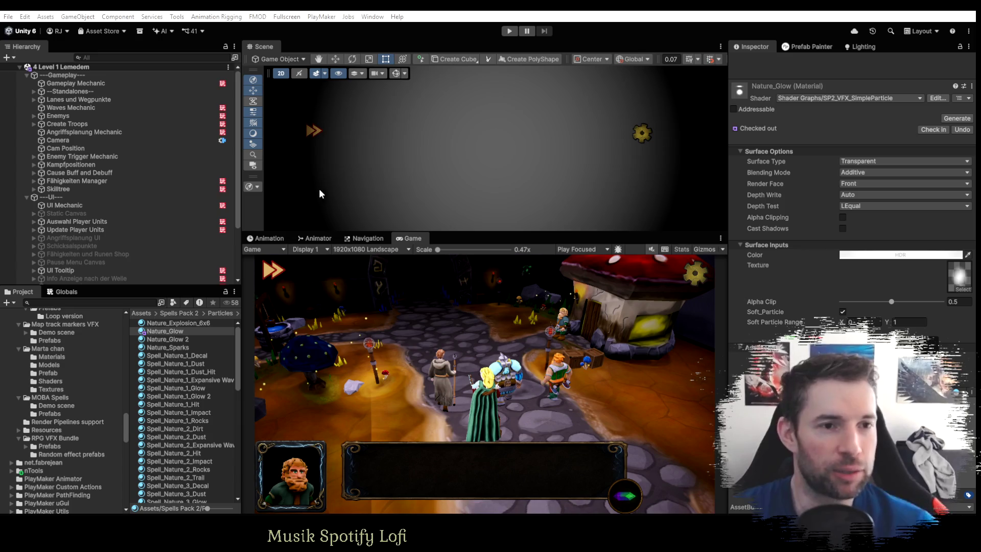
scroll(171, 194, down, 3)
Collapse the ---UI--- and ---Gameplay--- groups, re-expand UI, and briefly check the OneNote to-do notes.
scroll(168, 192, up, 3)
click(27, 198)
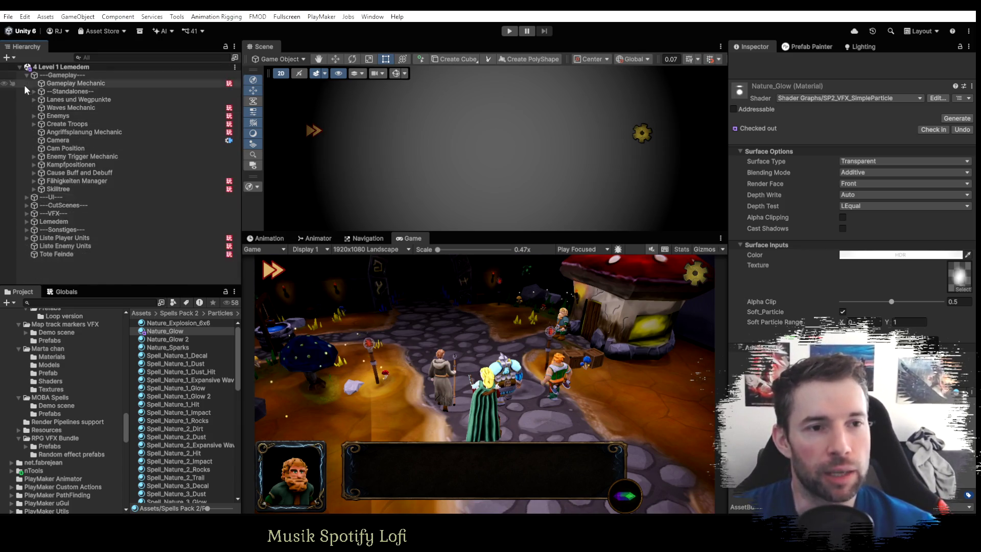
click(27, 75)
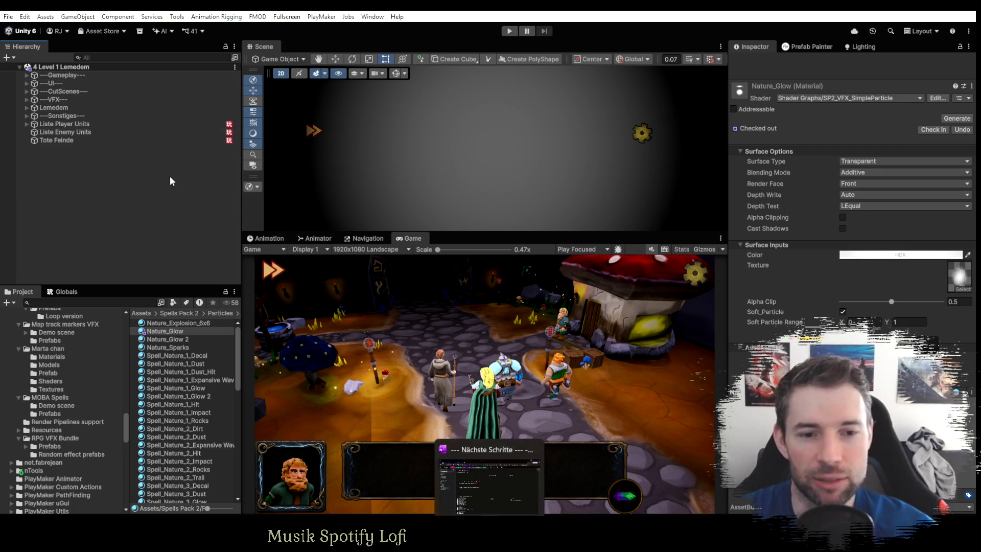
click(26, 84)
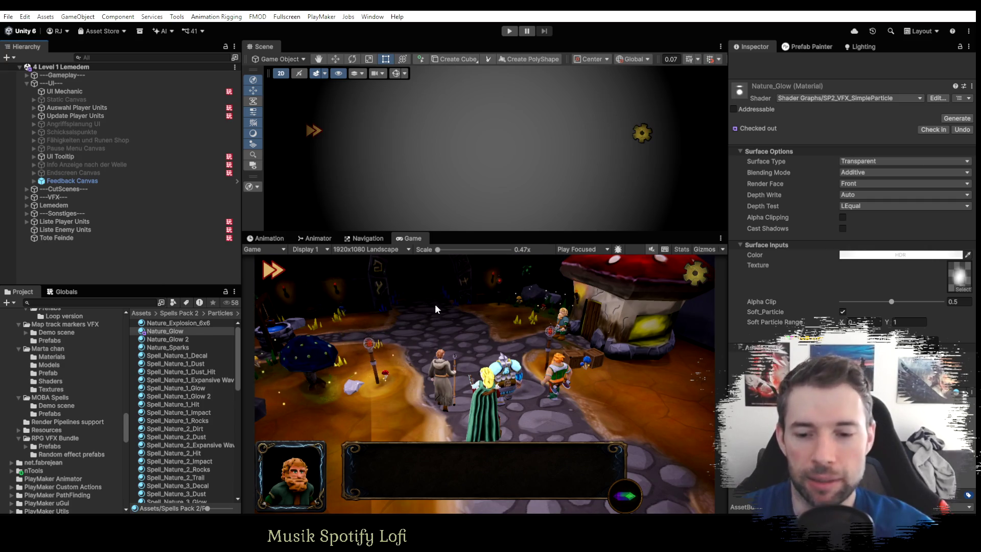
key(alt+Tab)
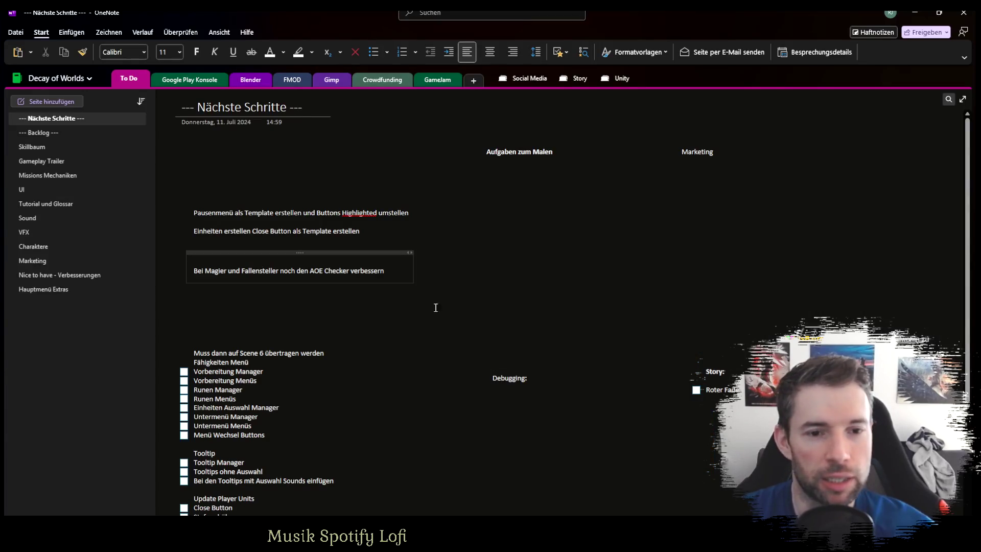
click(915, 13)
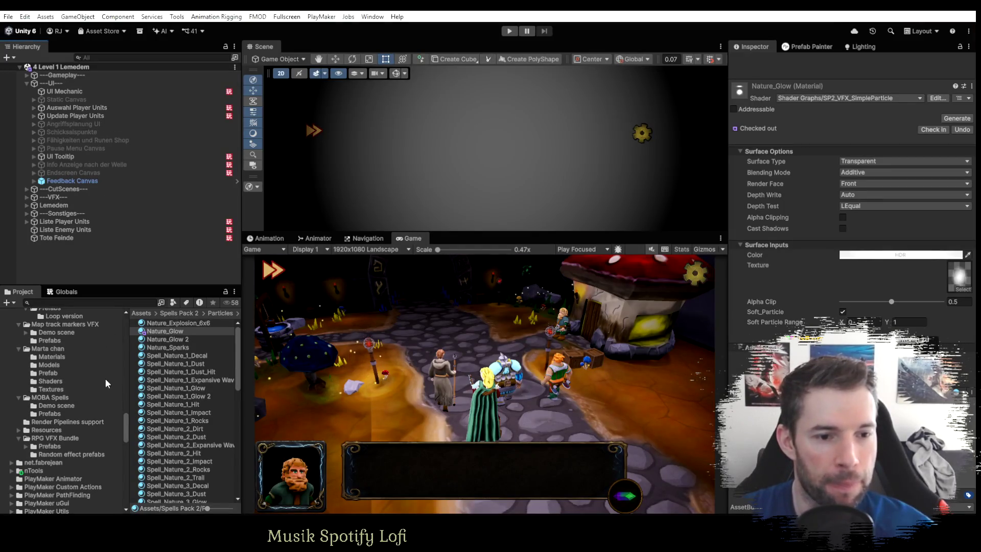
Tidy the Project panel by collapsing the Blender and Cutscenes folders, keeping Prefabs expanded.
drag(126, 425, 124, 348)
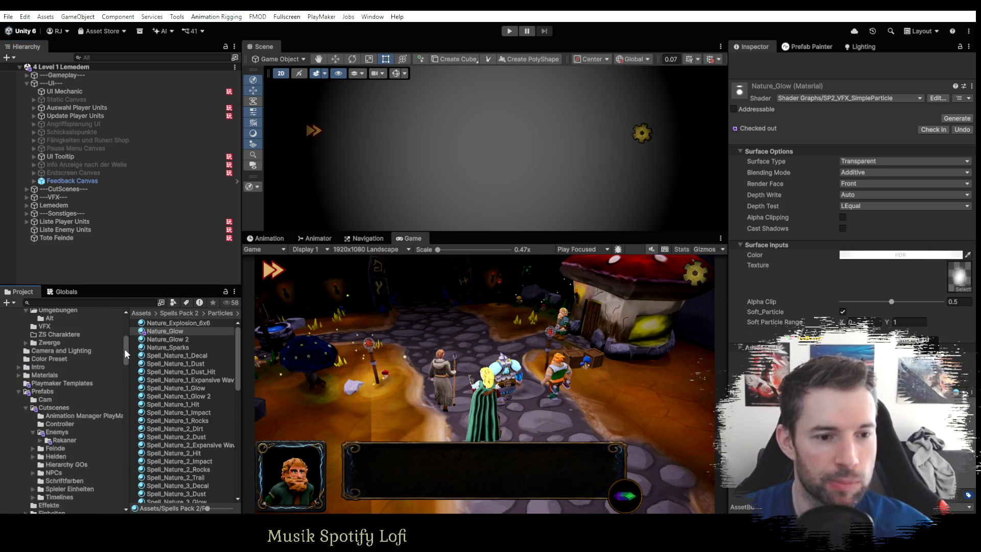
click(21, 393)
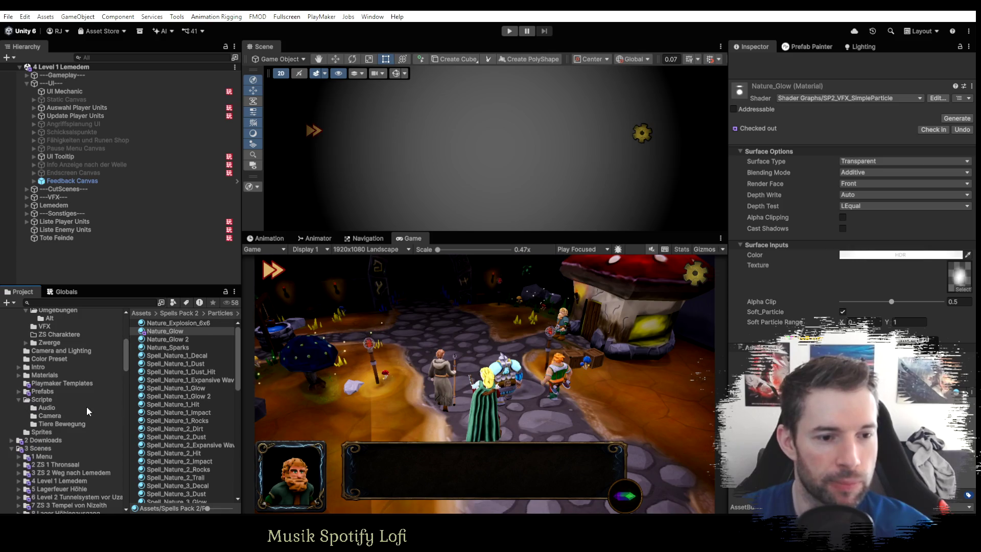
scroll(87, 407, up, 5)
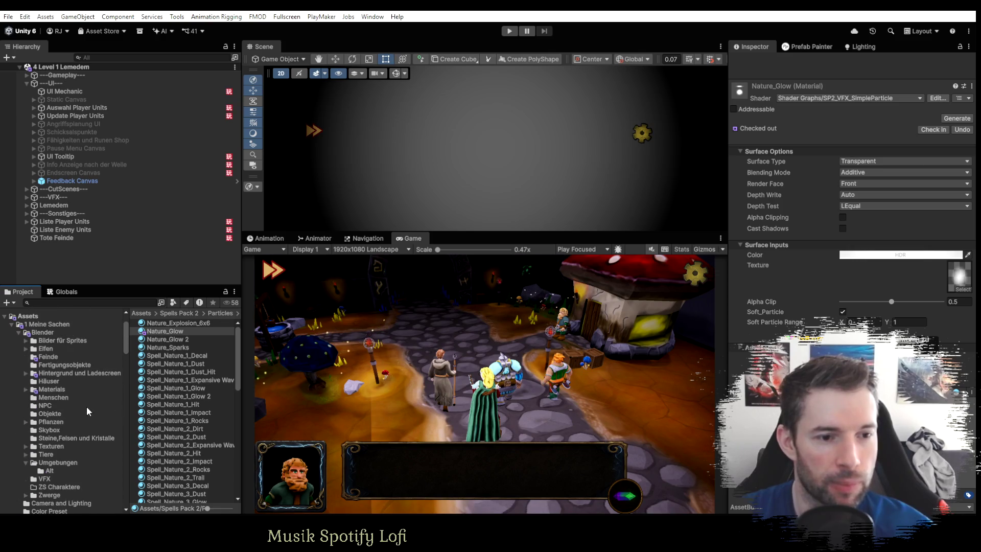
click(20, 334)
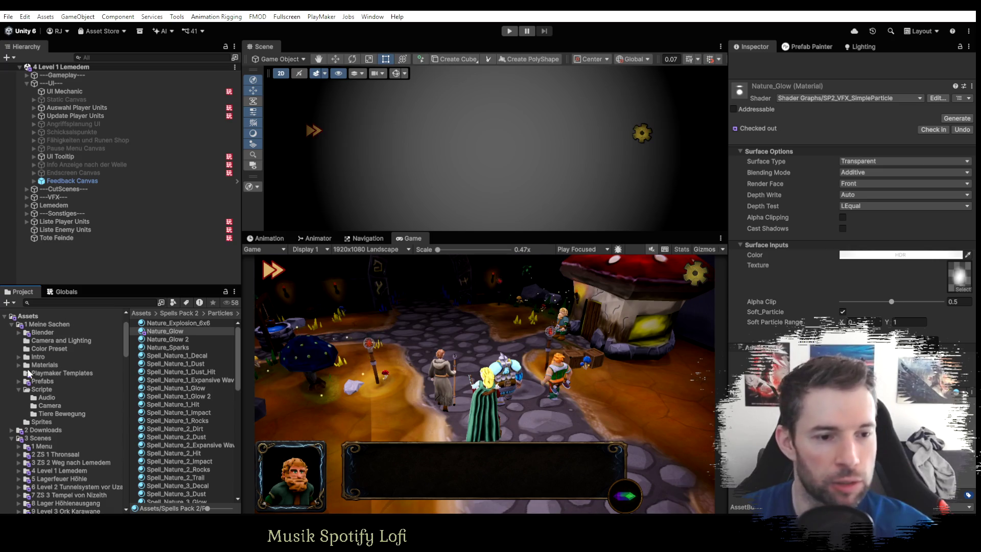
click(19, 382)
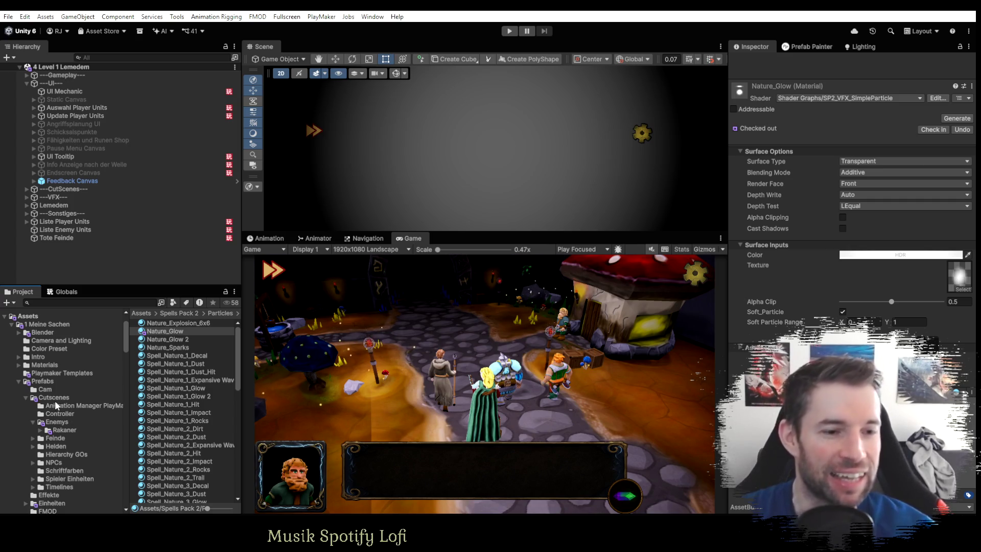
click(26, 399)
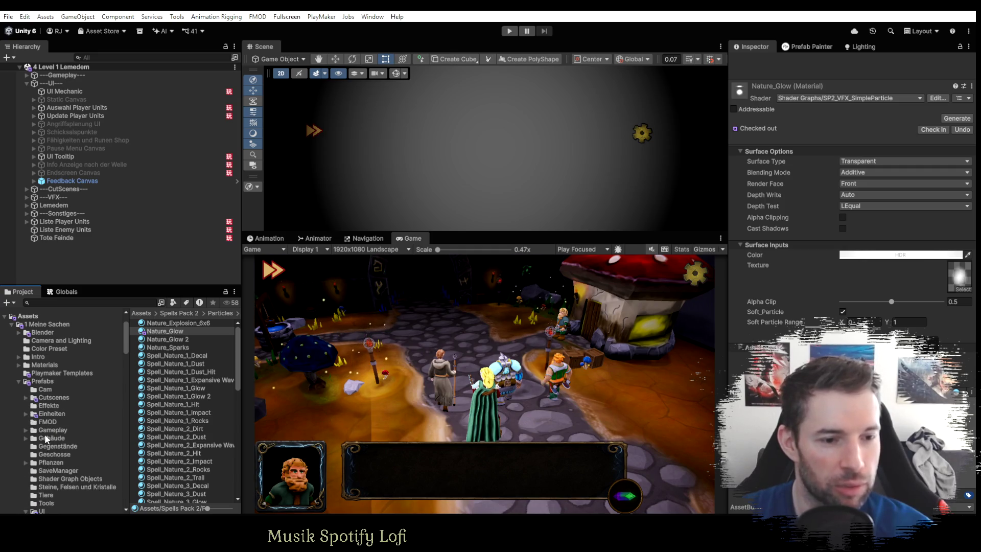
scroll(47, 434, down, 3)
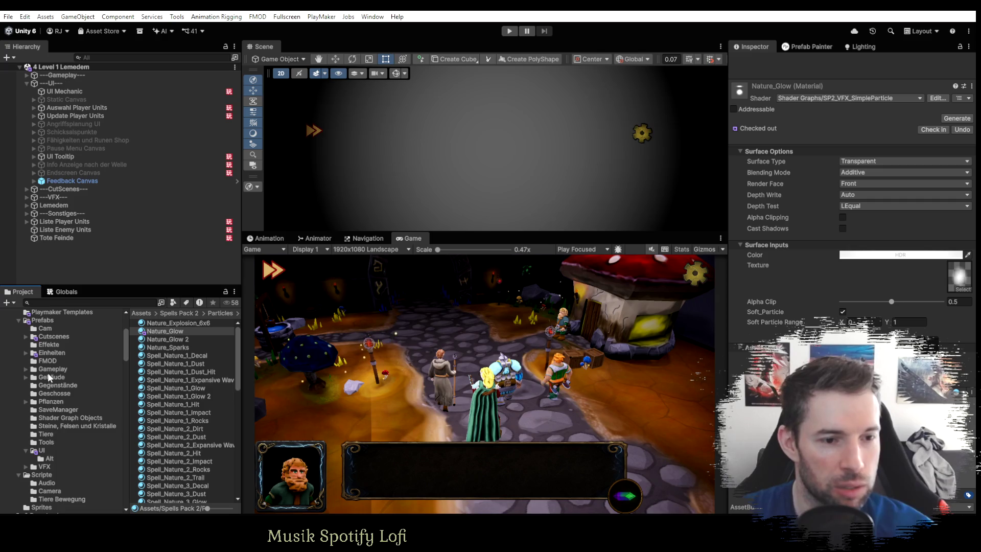
Open Prefabs > Einheiten > Freunde and select the Zwerg Fallensteller prefab.
click(27, 353)
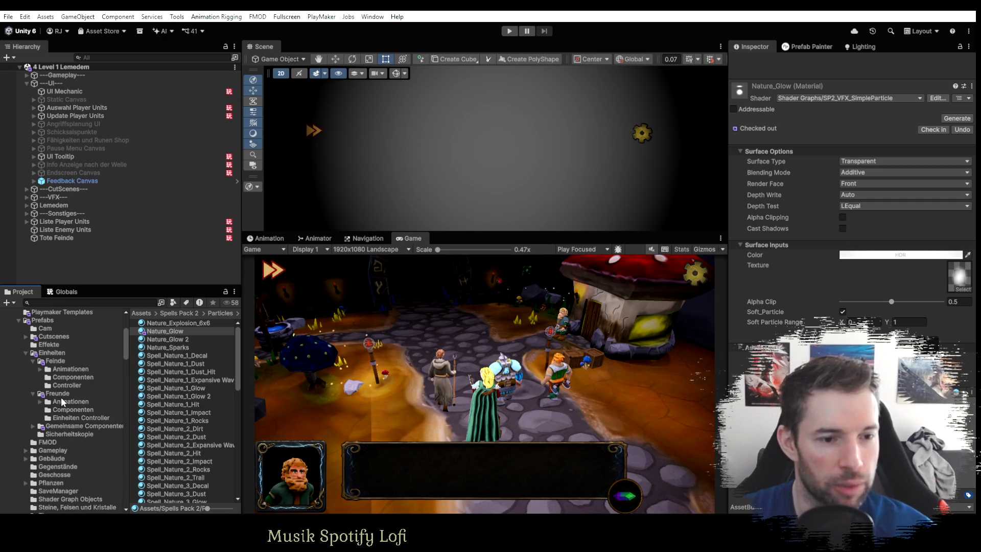
click(60, 395)
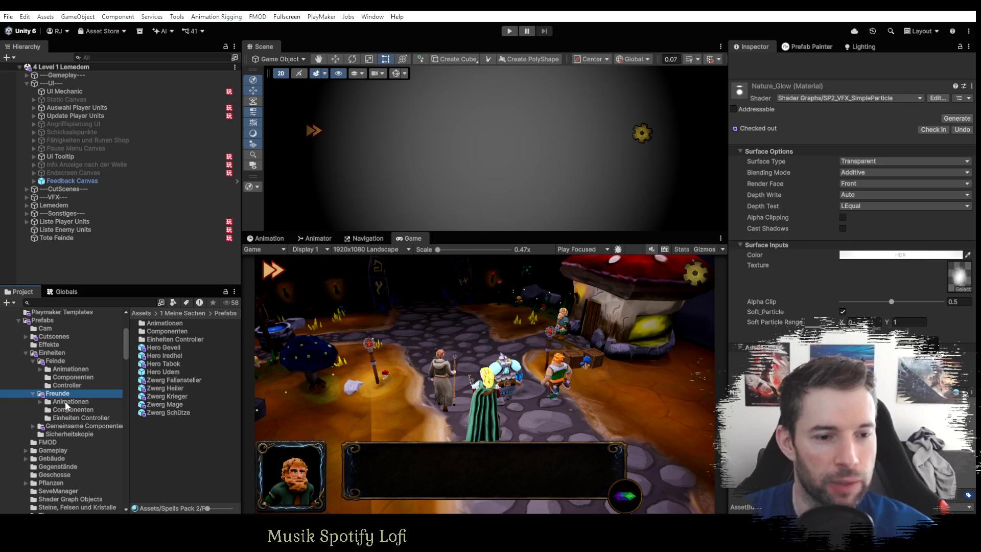
click(175, 381)
Open Zwerg Fallensteller in Prefab Mode, collapse Health Manager, Move Manager and Explosiver Tod, and select AOE Range.
double_click(173, 379)
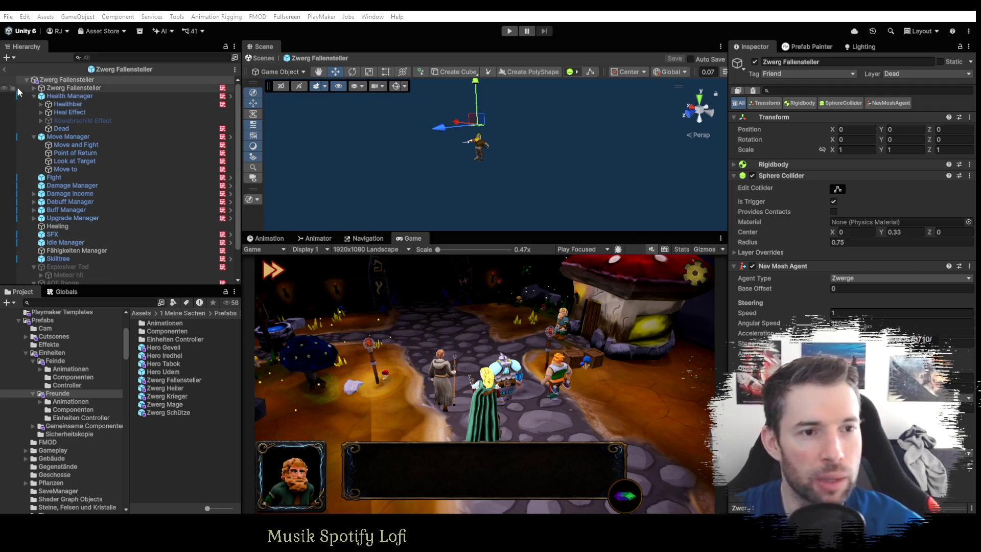
click(34, 95)
click(33, 104)
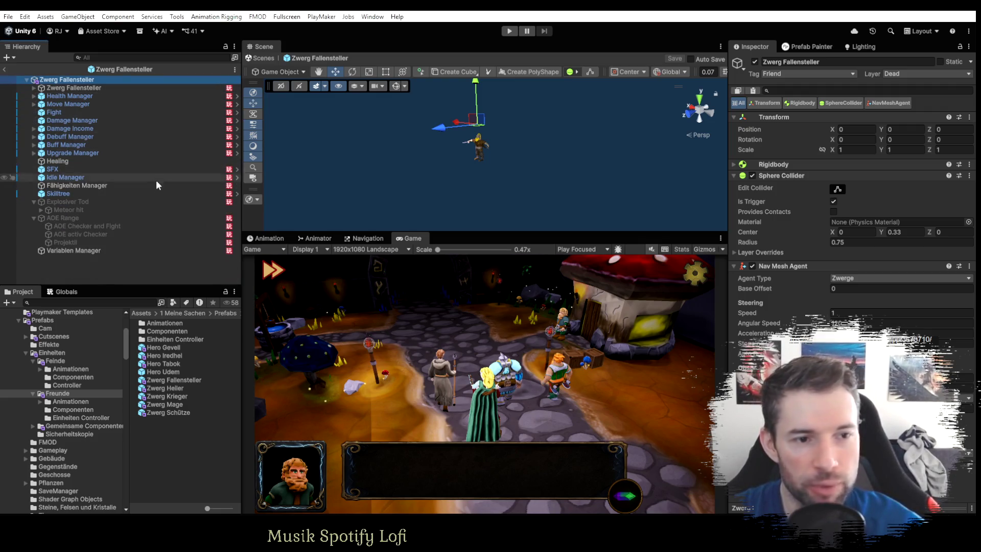
click(96, 219)
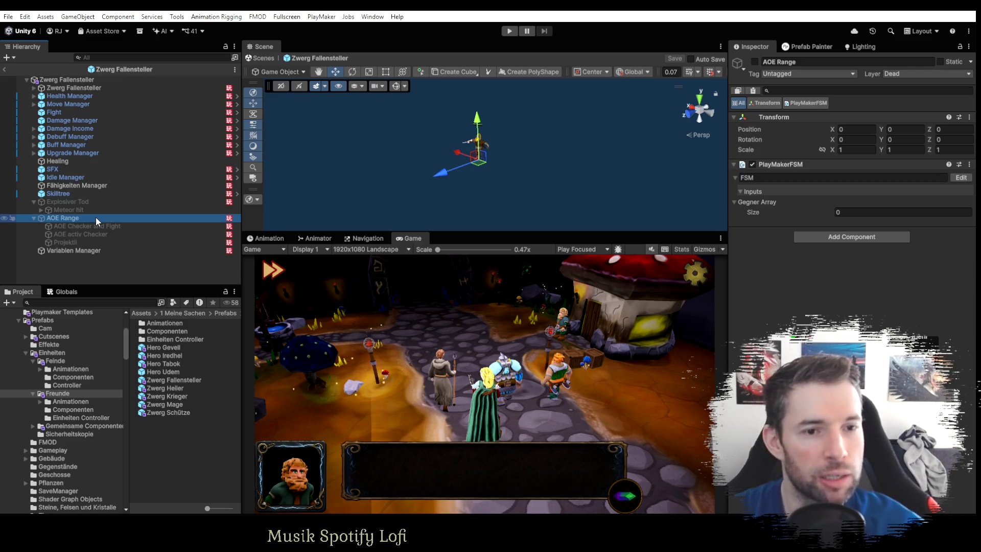
click(33, 201)
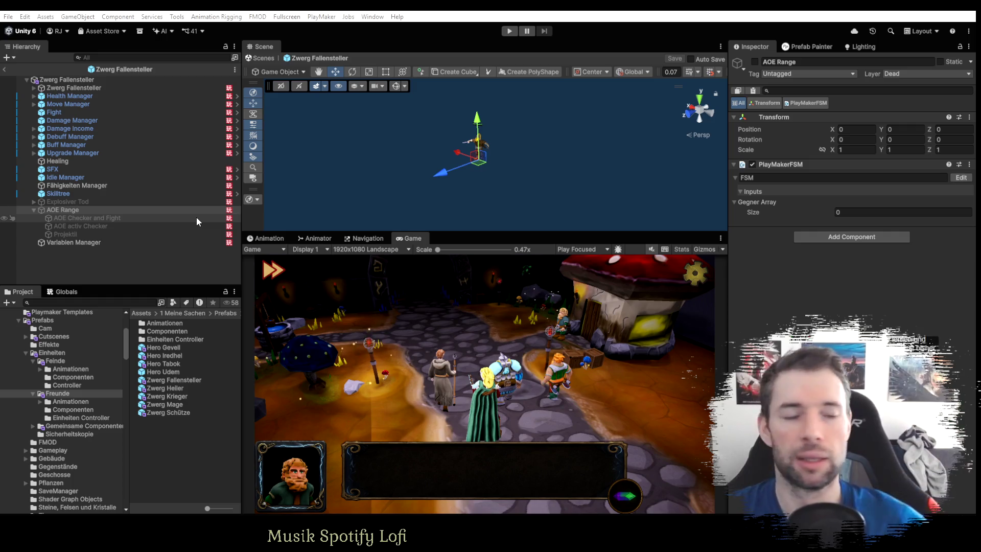
key(alt+Tab)
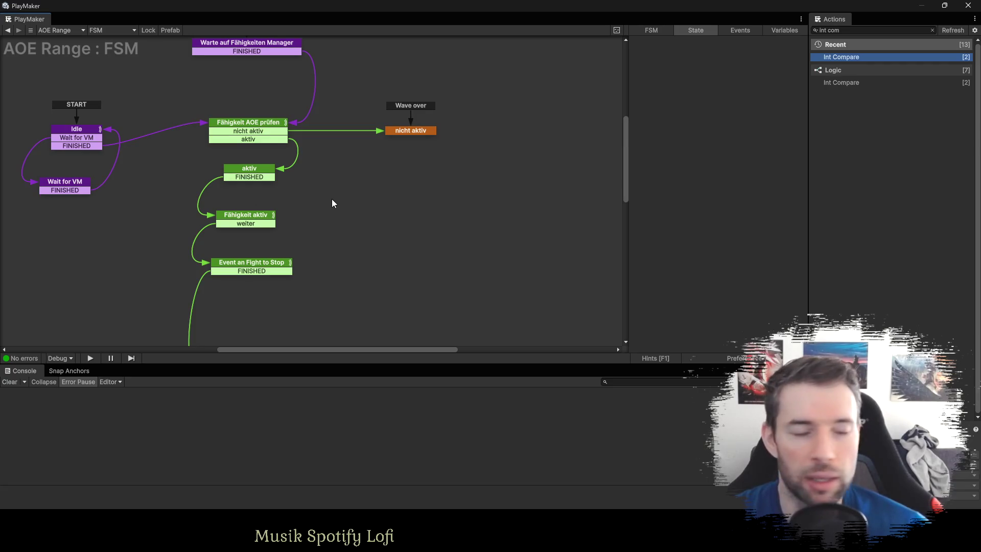
Pan the AOE Range FSM graph and inspect the Wait for VM and Idle states.
drag(95, 224, 234, 277)
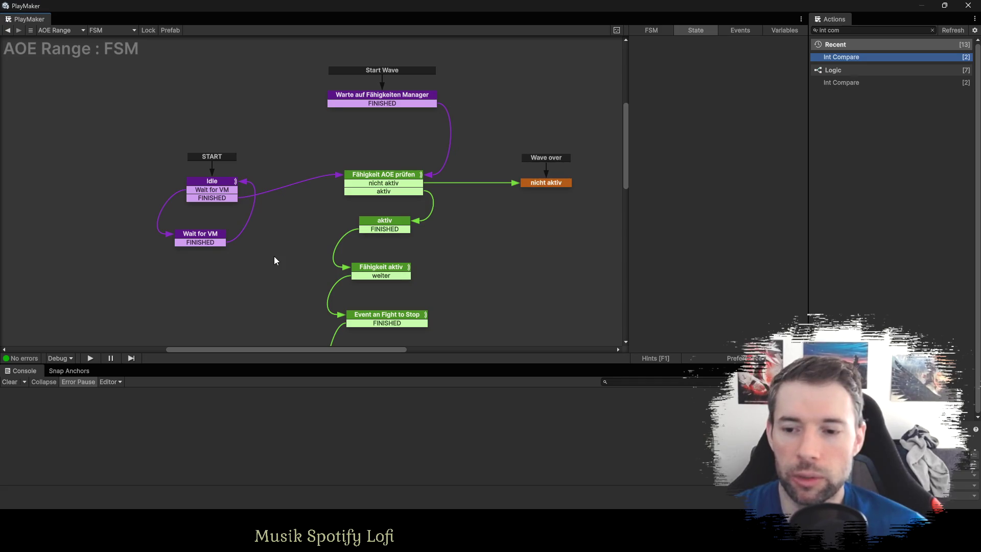
click(203, 236)
click(210, 194)
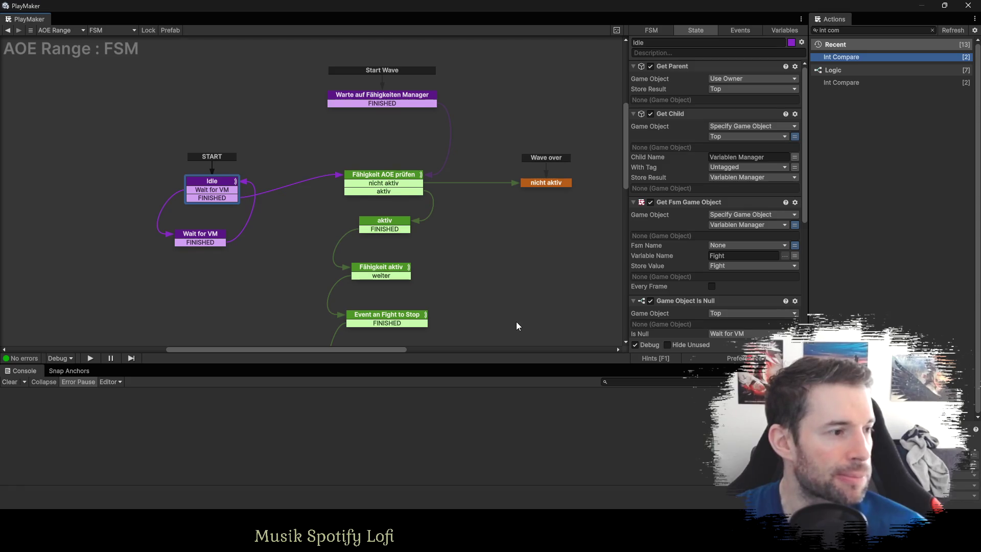
drag(516, 325, 418, 194)
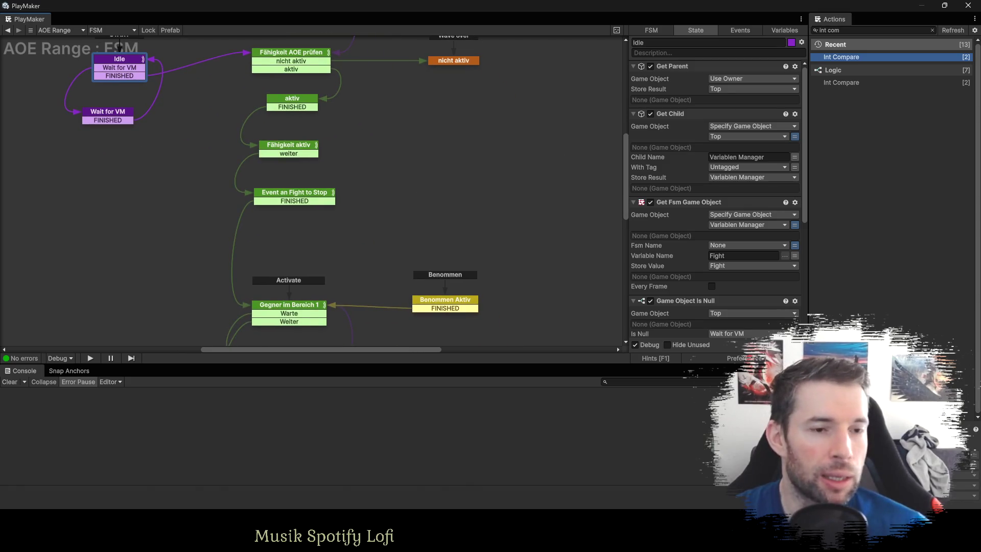
Back in the editor, inspect the AOE Checker and Fight and AOE activ Checker objects under AOE Range.
key(alt+Tab)
click(81, 217)
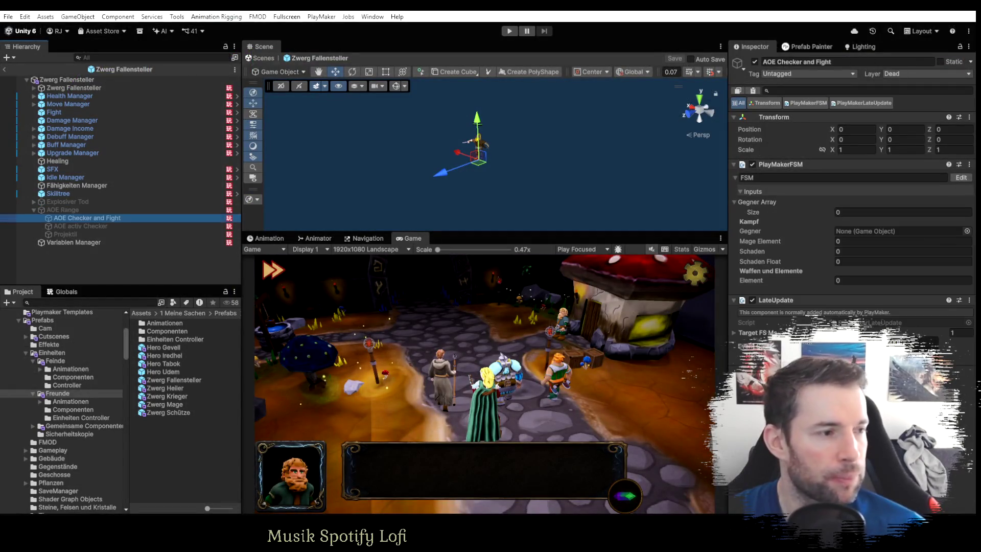
click(82, 210)
click(79, 226)
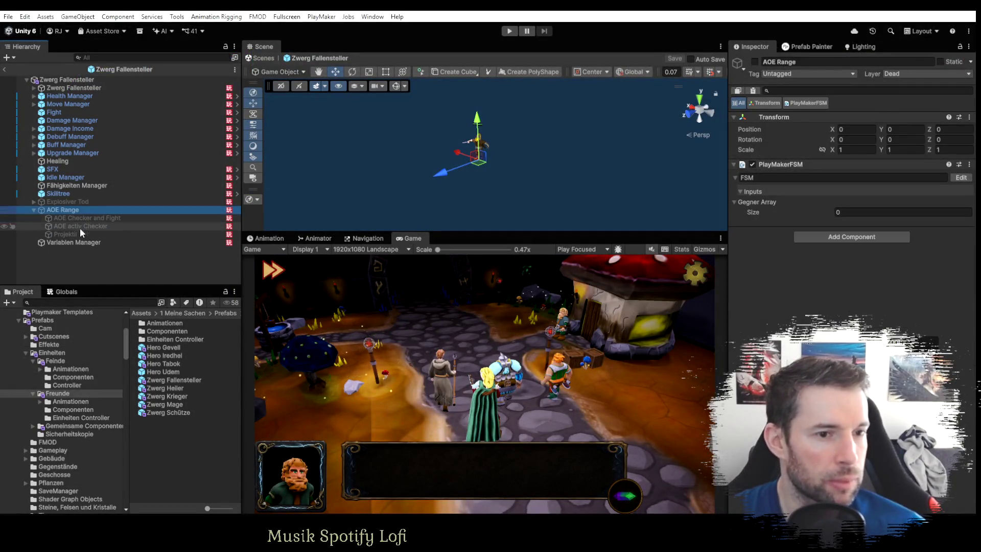
Leave Prefab Mode for the level scene and browse the Gameplay and Standalones groups.
key(alt+Tab)
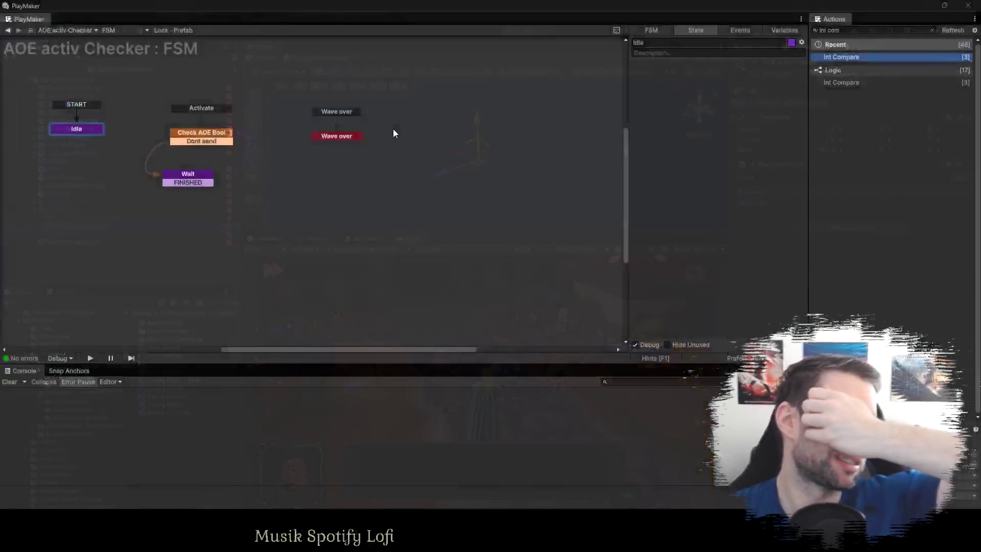
key(alt+Tab)
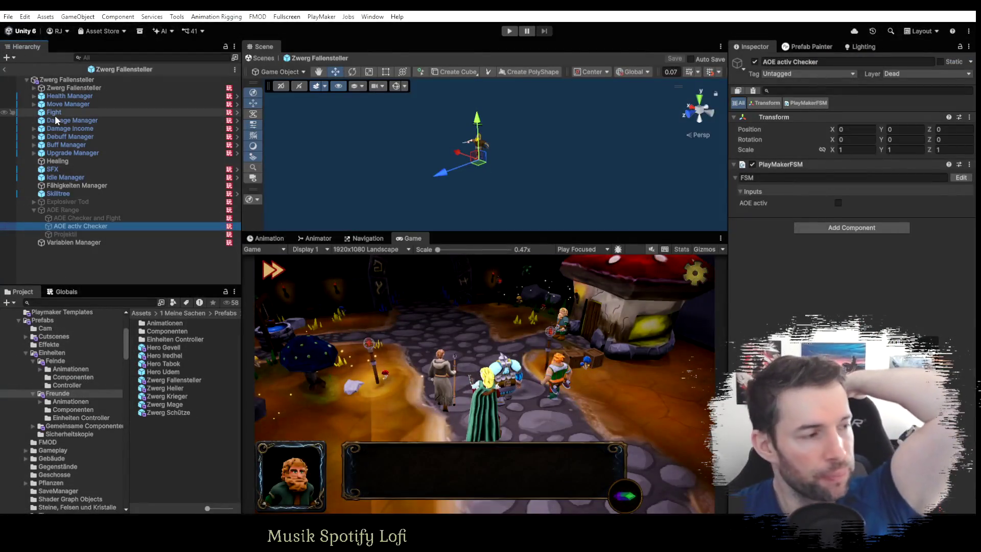
click(4, 69)
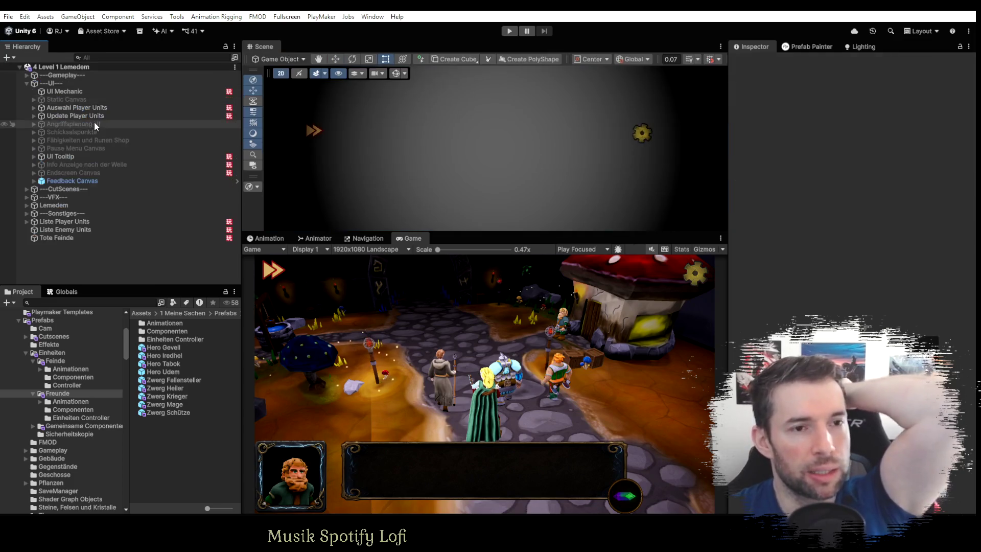
click(24, 74)
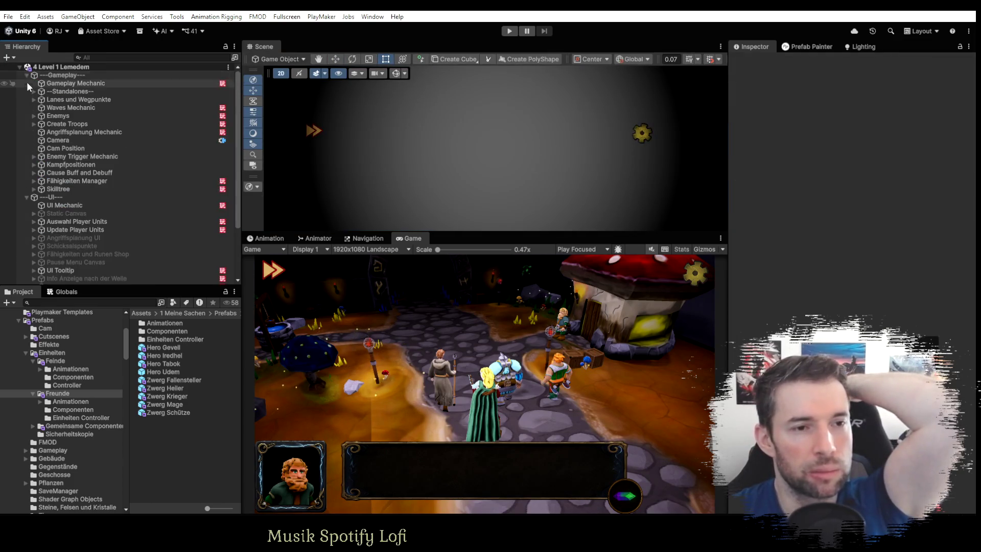
click(33, 92)
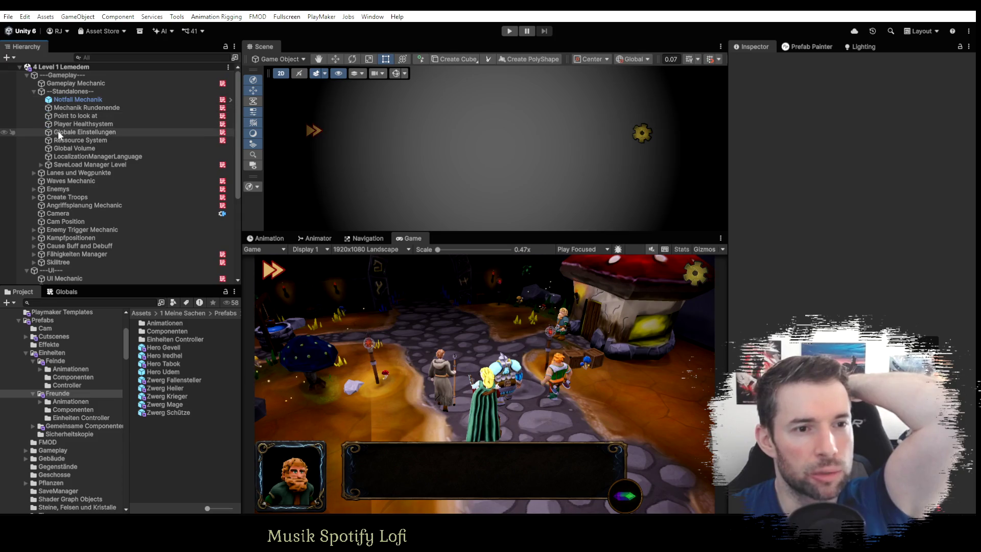
click(34, 92)
scroll(57, 195, down, 3)
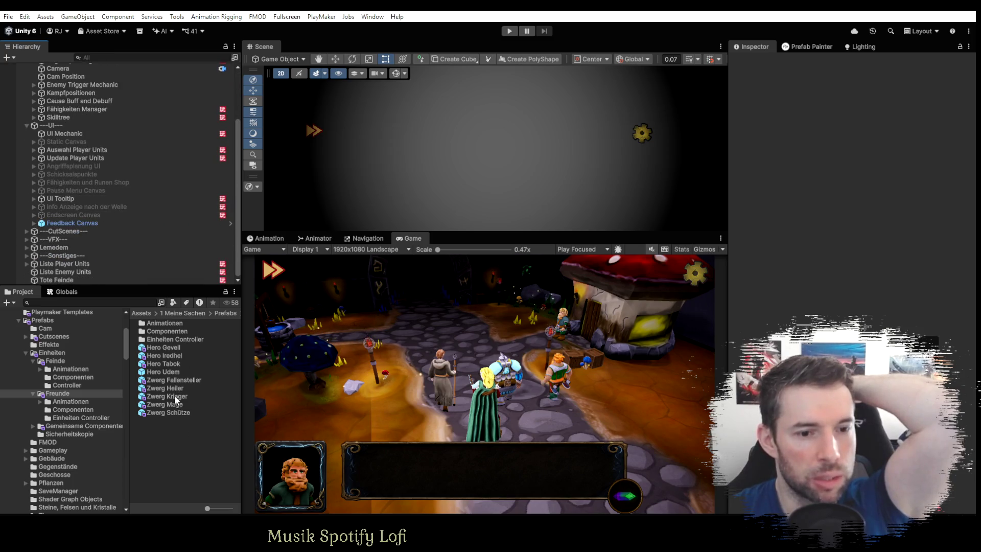
Reopen the Zwerg Fallensteller prefab and select the AOE activ Checker object.
double_click(174, 379)
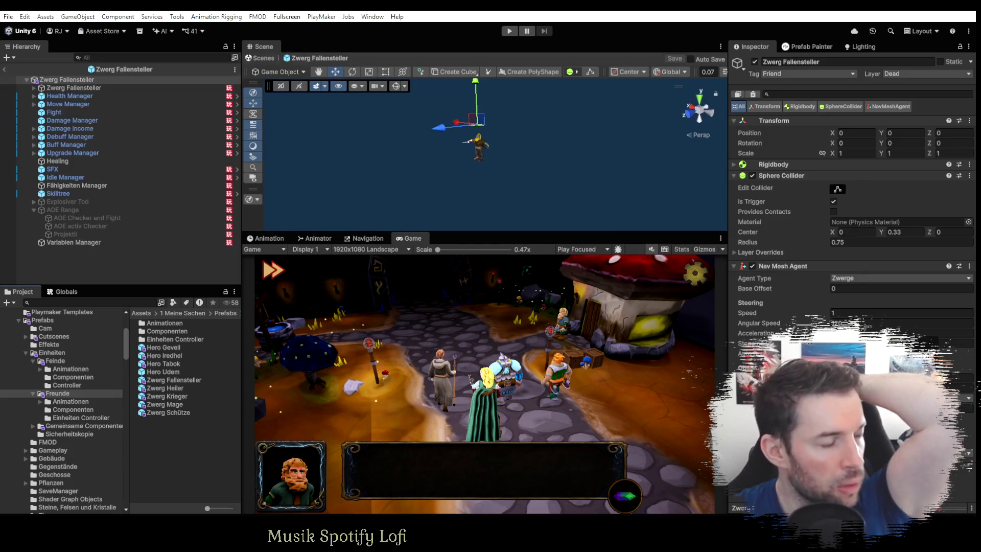
key(alt+Tab)
key(alt+Tab)
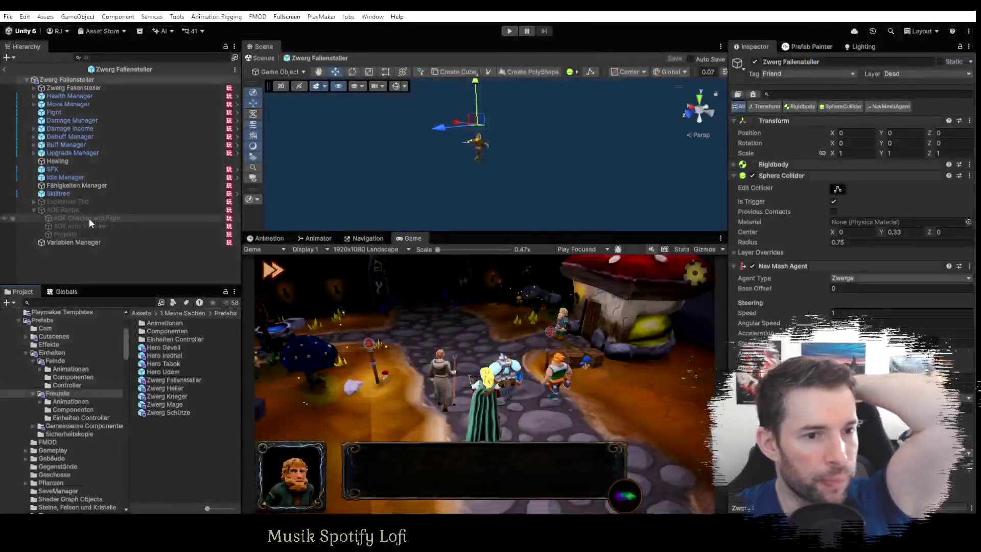
click(83, 227)
key(alt+Tab)
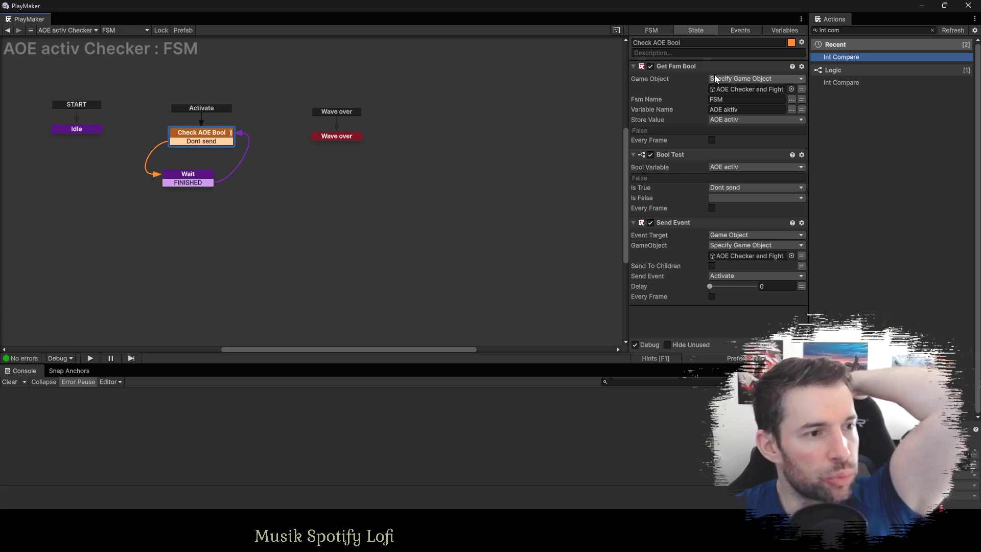
Select AOE Checker and Fight and review its state machine graph.
key(alt+Tab)
click(127, 219)
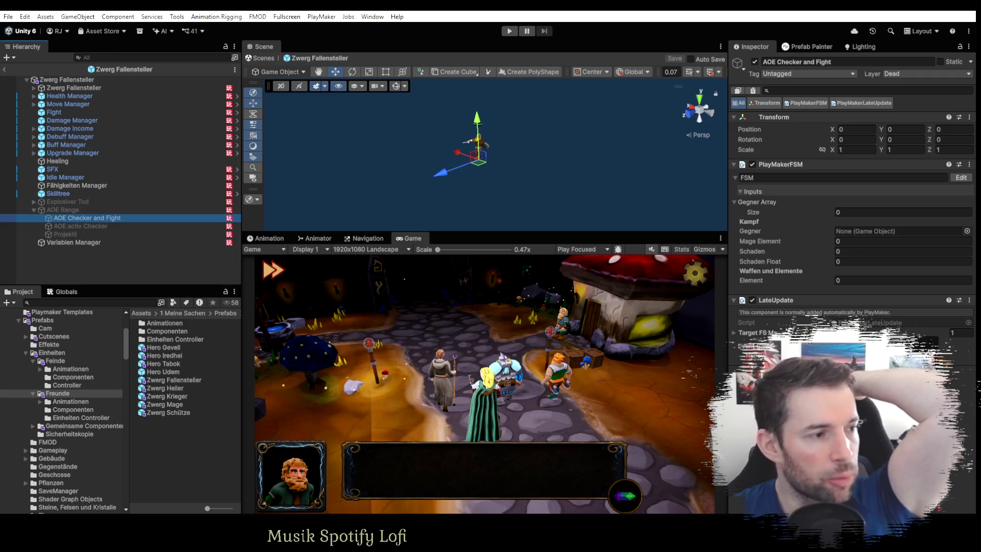
key(alt+Tab)
scroll(438, 122, down, 5)
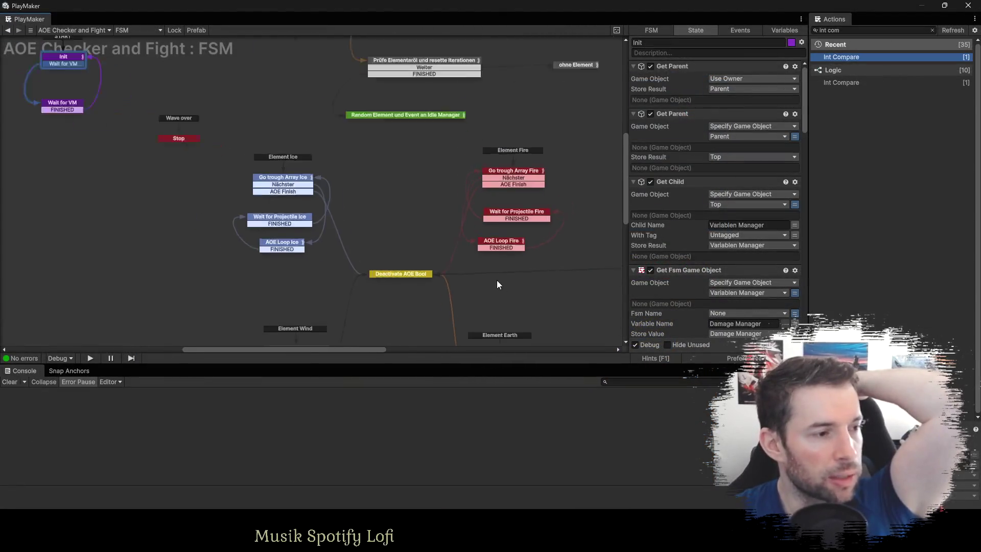
scroll(373, 194, up, 5)
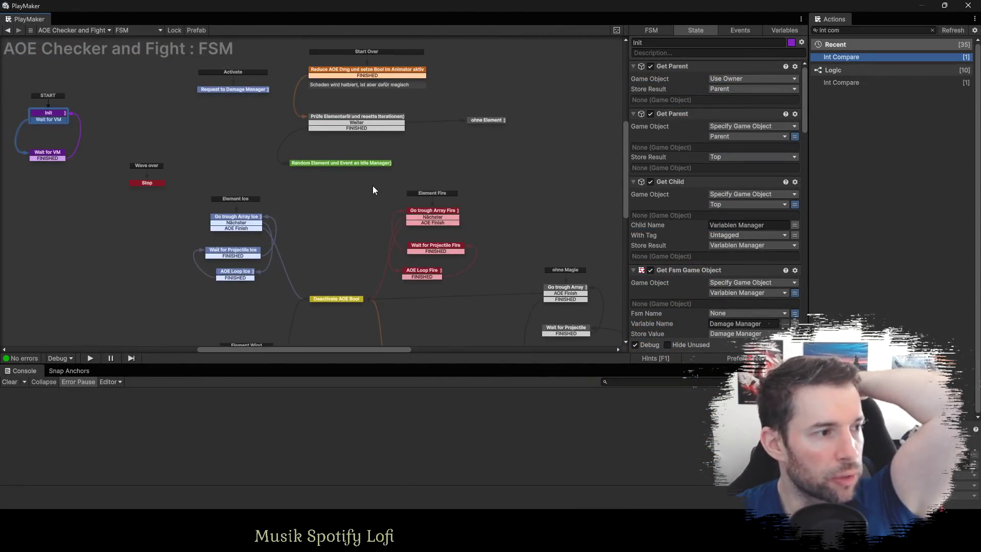
key(alt+Tab)
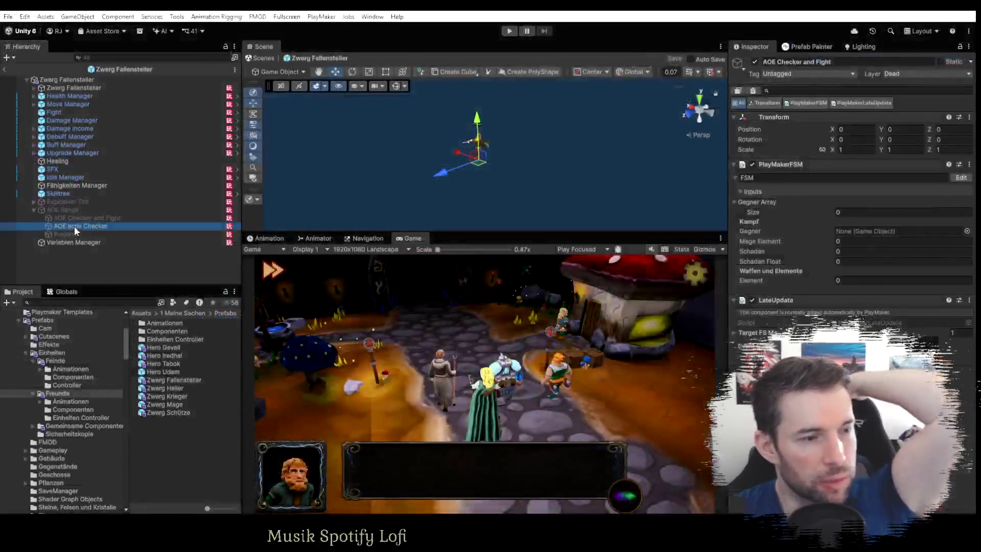
Inspect AOE activ Checker's Check AOE Bool and Wait states and the Activate event's target, then reselect AOE Checker and Fight.
key(alt+Tab)
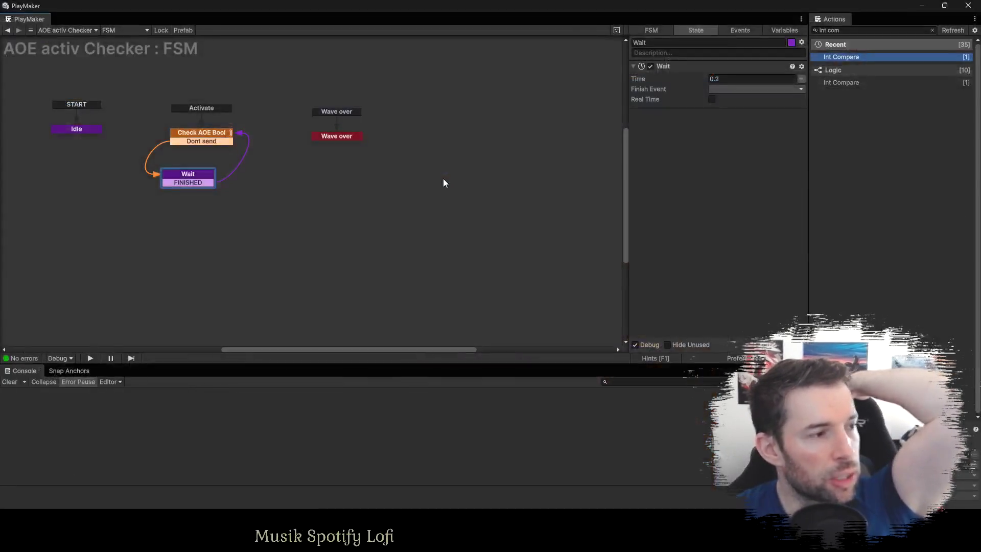
click(195, 134)
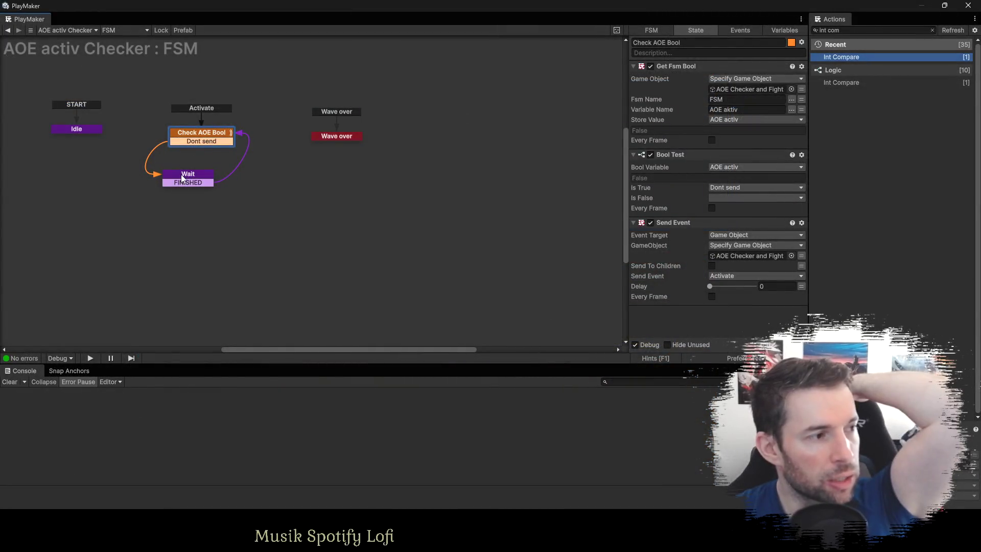
click(183, 178)
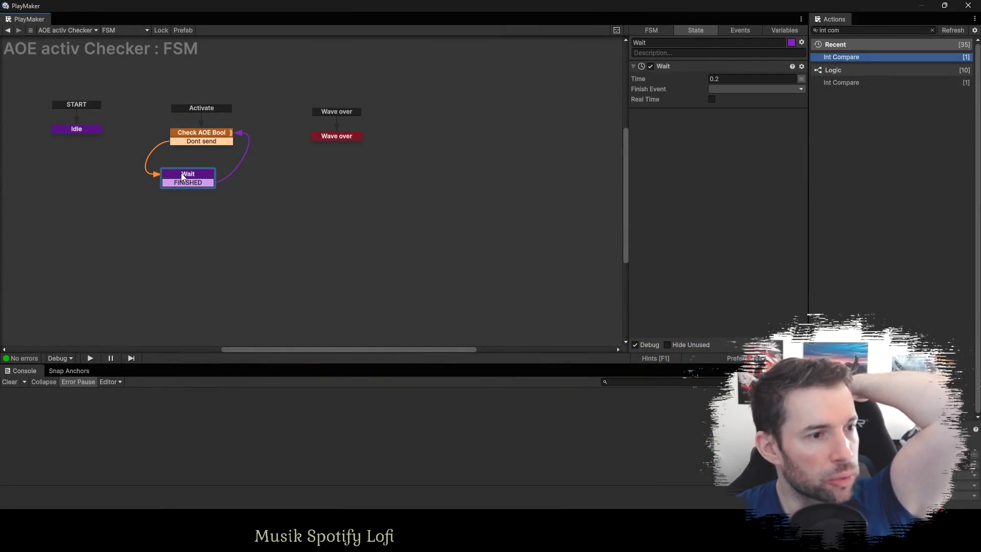
click(197, 141)
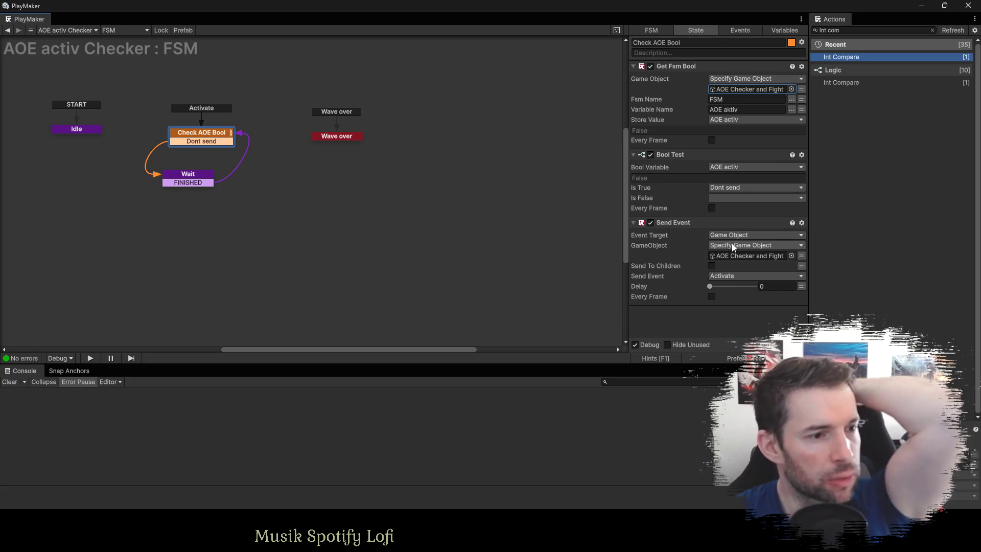
click(741, 256)
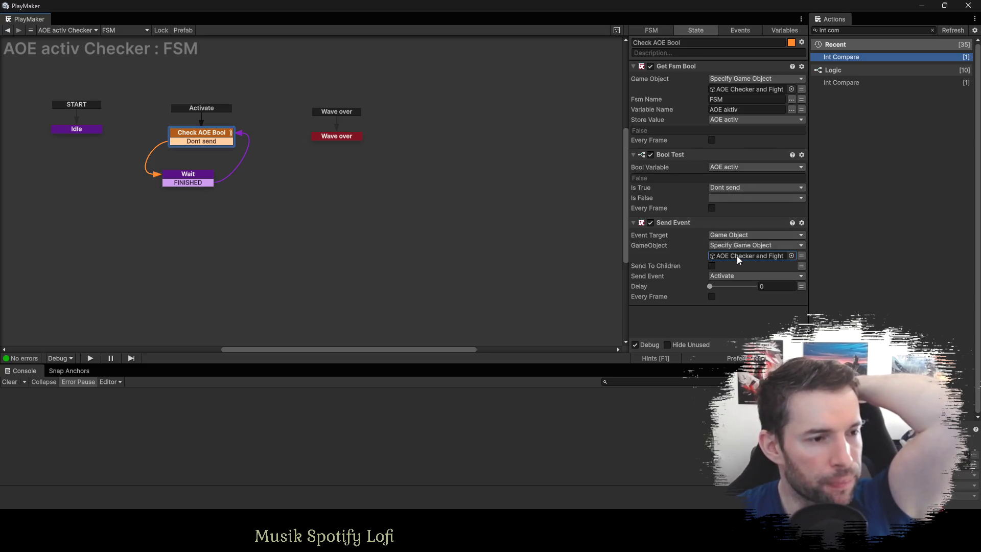
click(737, 255)
click(89, 220)
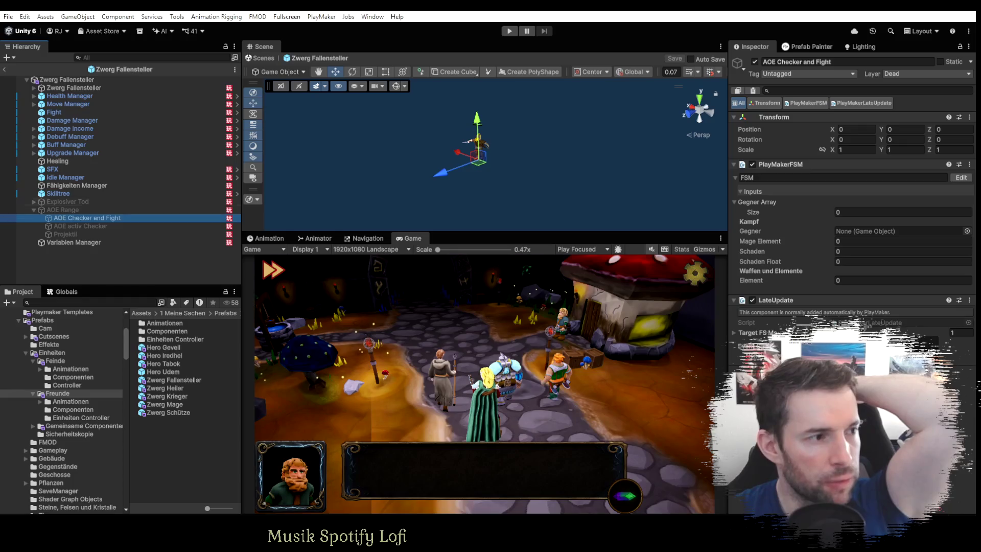
Inspect the Request to Damage Manager state in AOE Checker and Fight, then exit the prefab to the level.
click(365, 346)
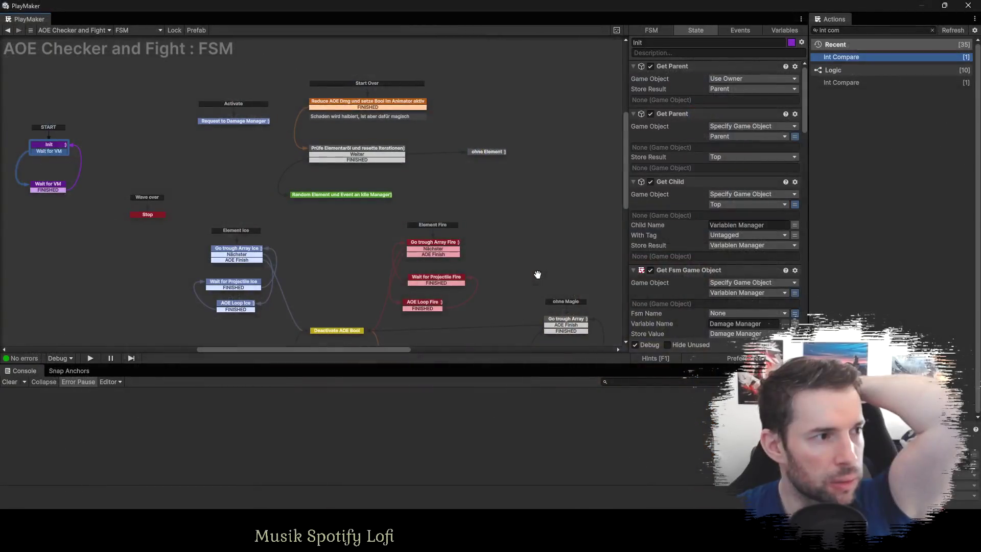
click(212, 123)
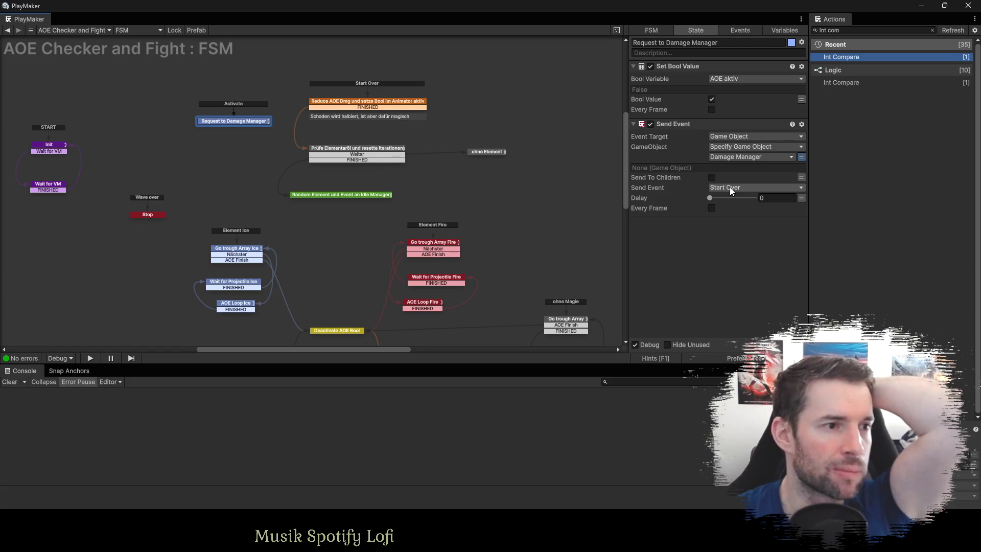
key(alt+Tab)
click(5, 71)
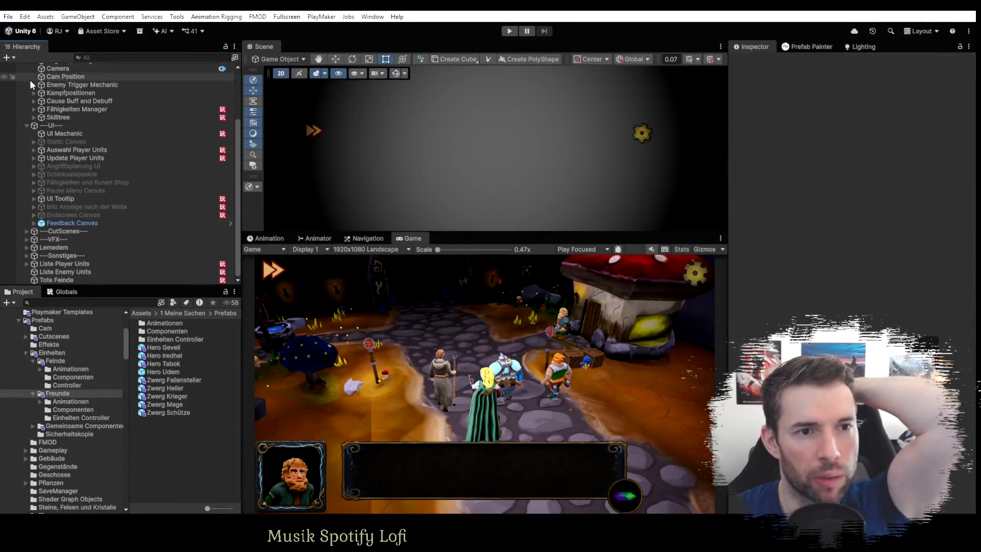
Start play mode, watch the dwarf troops' opening dialogue, then skip the rest of the intro.
scroll(164, 195, up, 5)
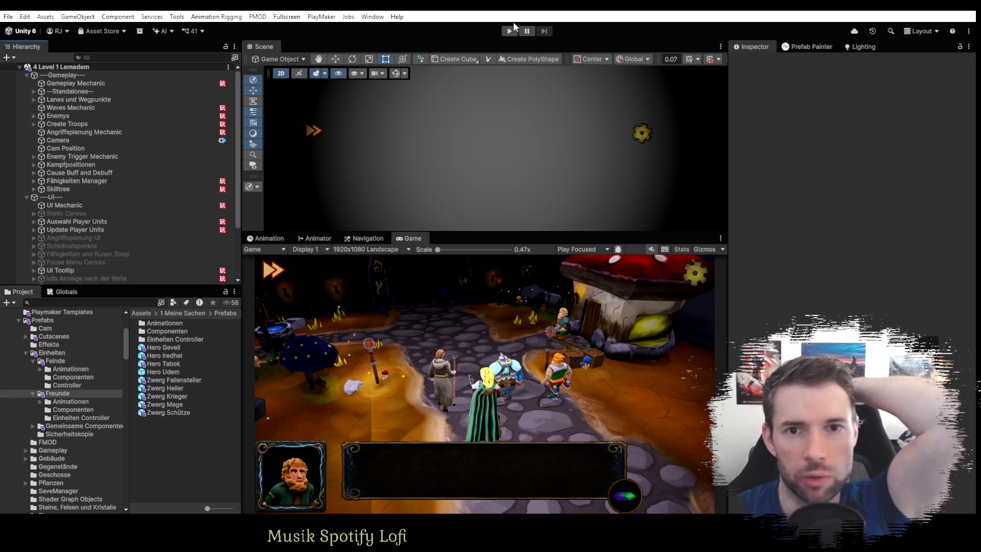
click(509, 31)
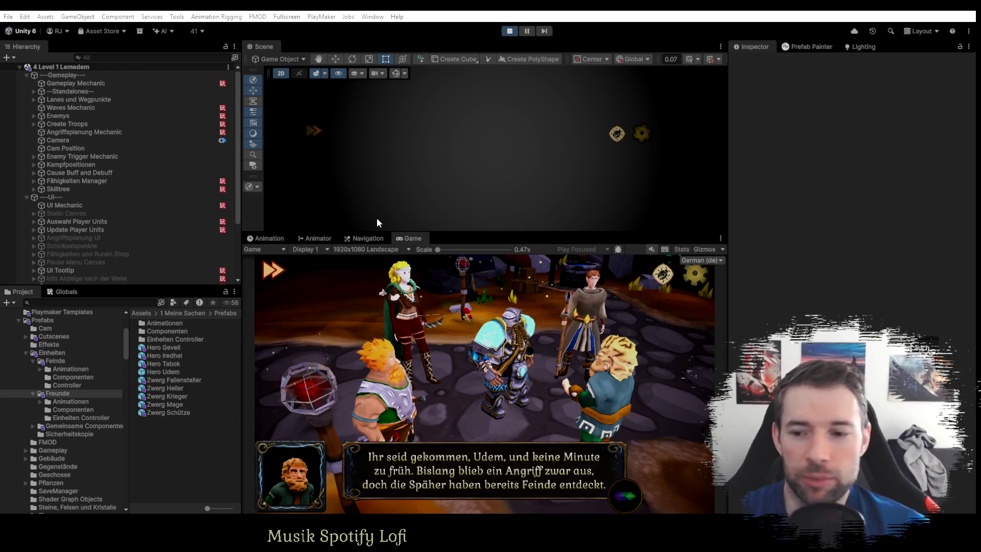
click(272, 269)
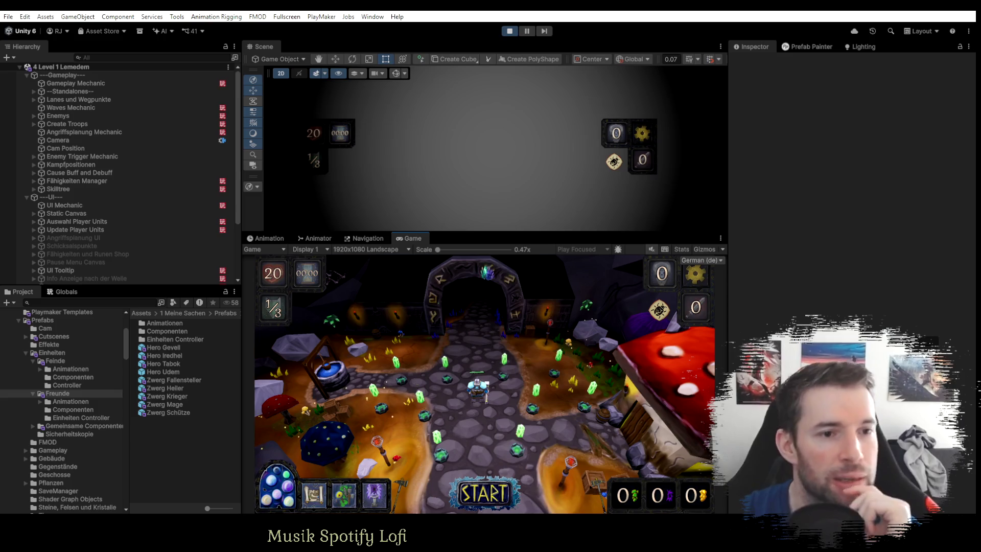
Scroll down while the game waits at wave 1/3 with 20 lives on the START prompt.
scroll(76, 209, down, 5)
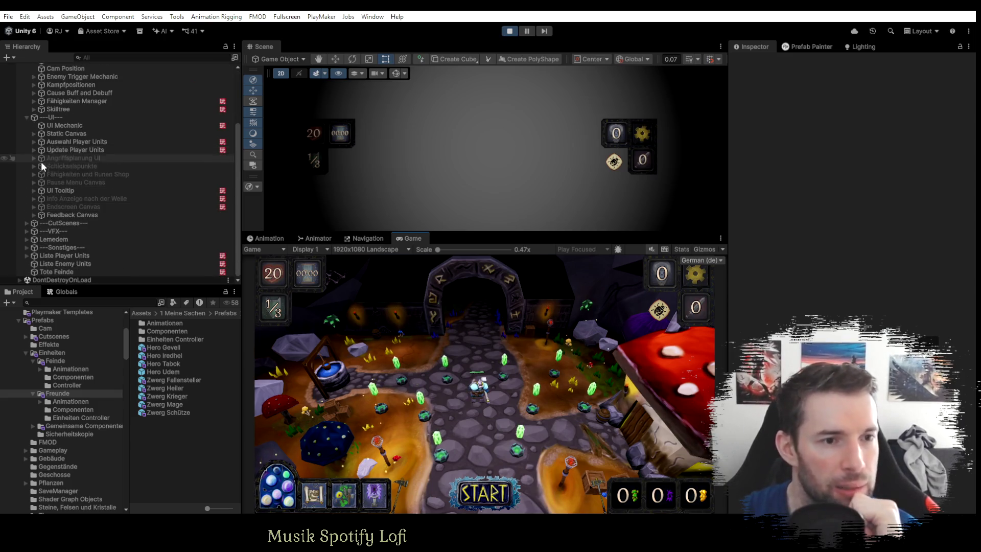
Expand Fähigkeiten und Runen Shop > Fähigkeiten Untermenü > Heiler in the Hierarchy.
click(34, 174)
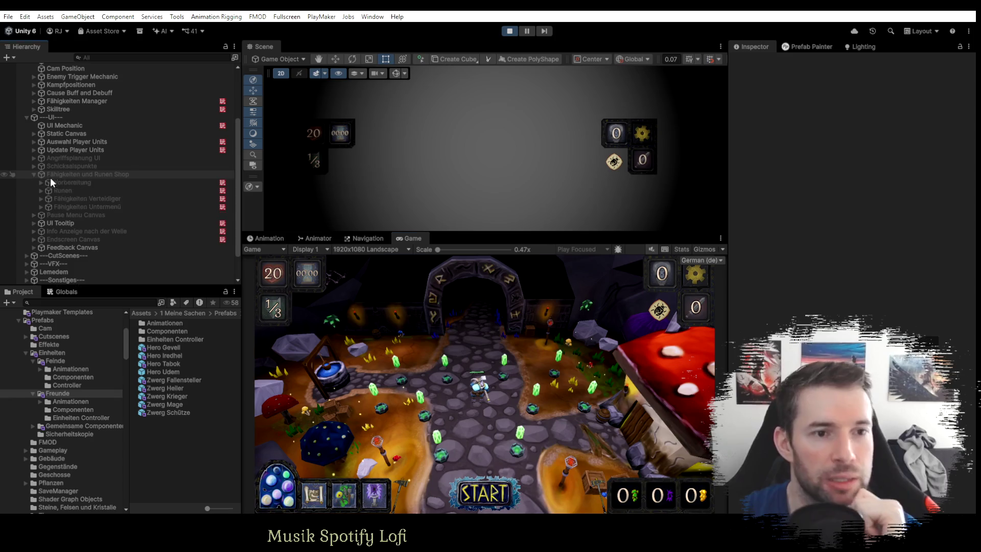
click(40, 198)
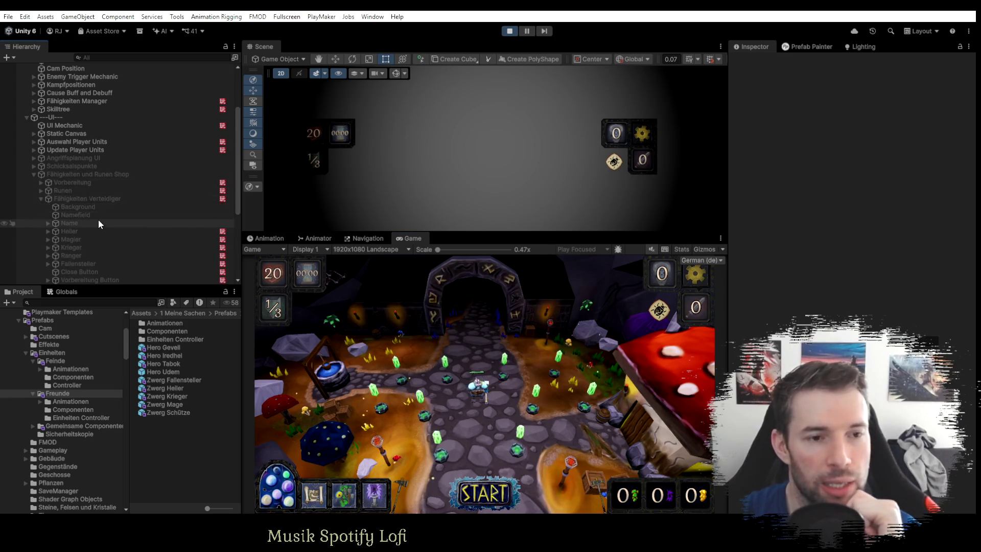
scroll(98, 219, down, 4)
click(41, 107)
scroll(39, 106, up, 3)
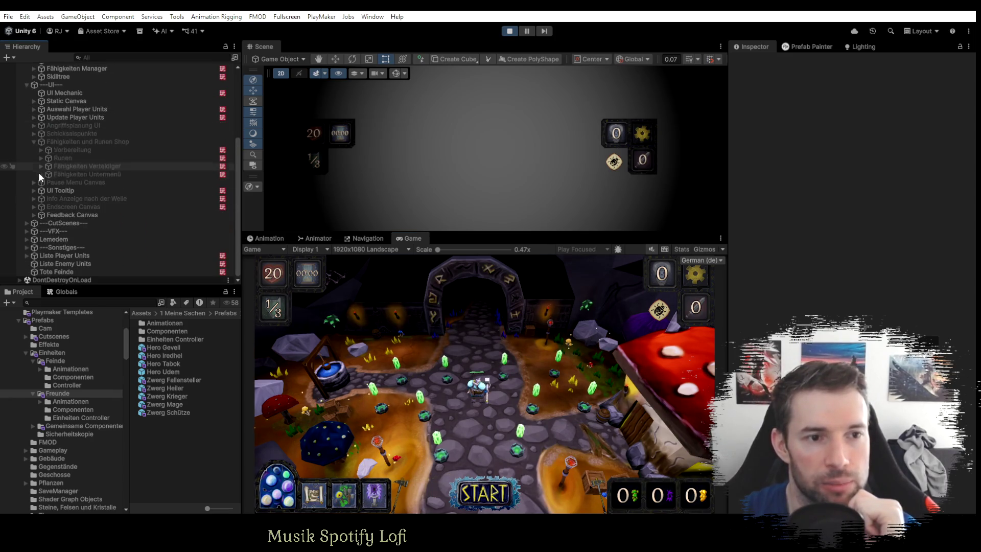
click(40, 173)
scroll(45, 173, down, 2)
click(48, 183)
scroll(79, 178, down, 2)
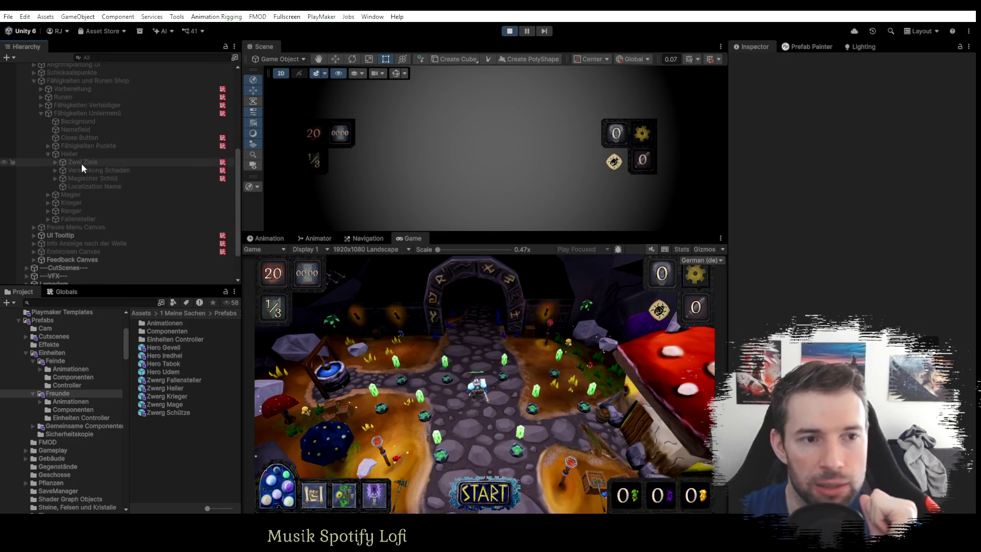
Inspect the Zwei Ziele skill button and its children, stop play mode, then reselect it.
click(82, 163)
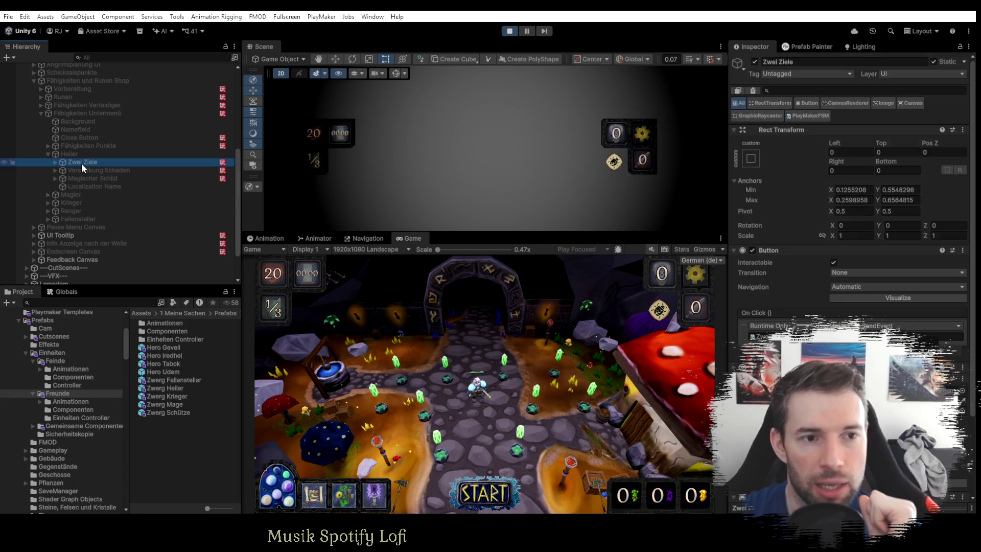
click(55, 162)
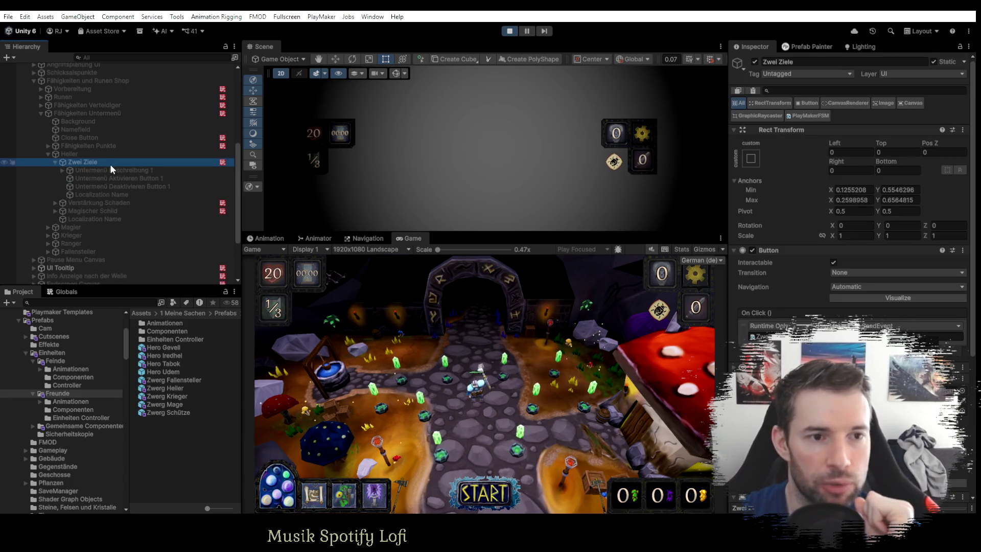
click(54, 161)
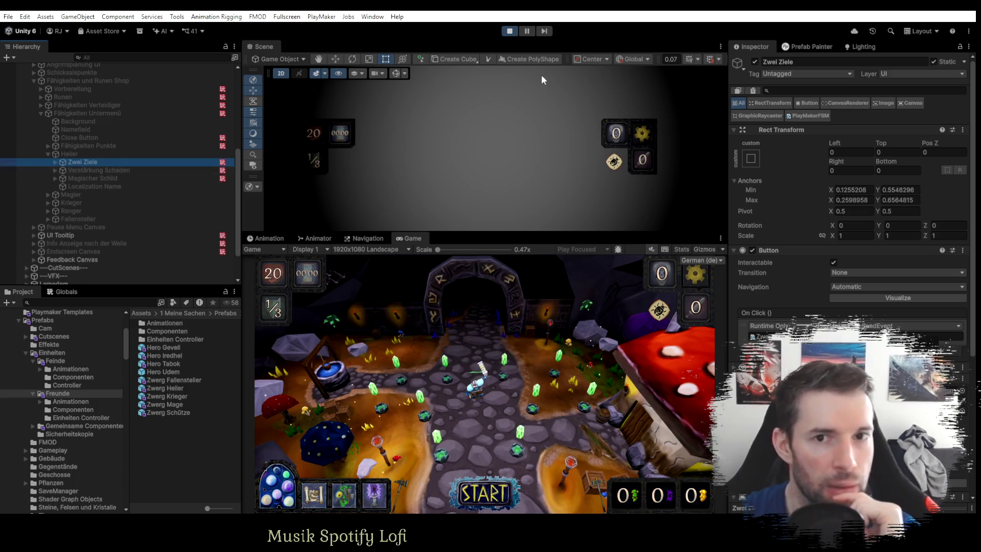
click(508, 31)
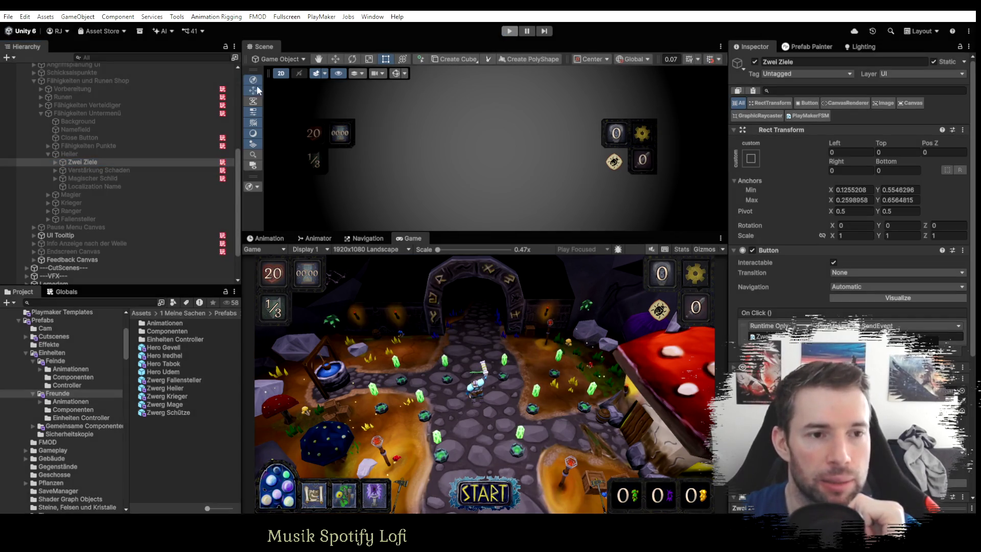
click(83, 162)
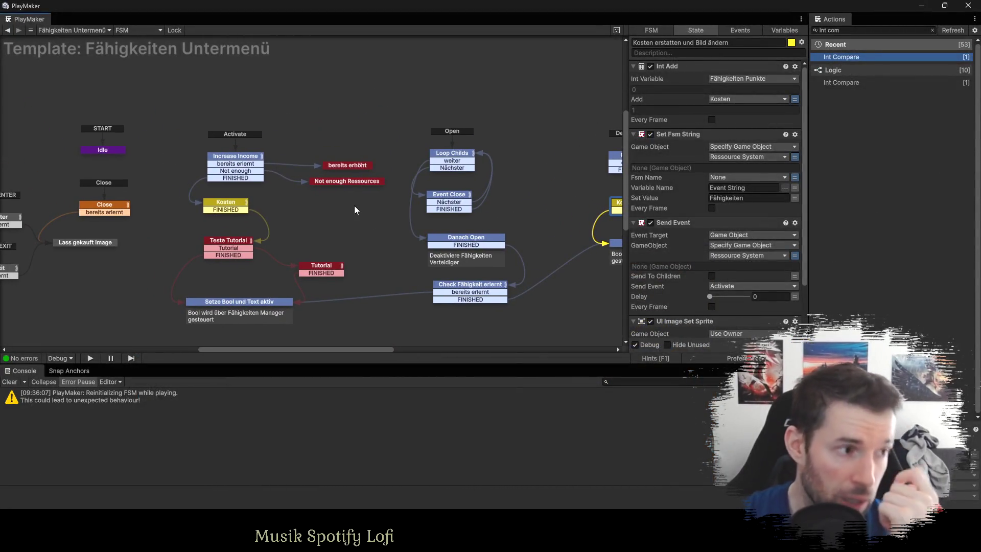
Pan through the Fähigkeiten Untermenü template graph, clear the state selection, and open the template for editing.
drag(219, 201, 300, 165)
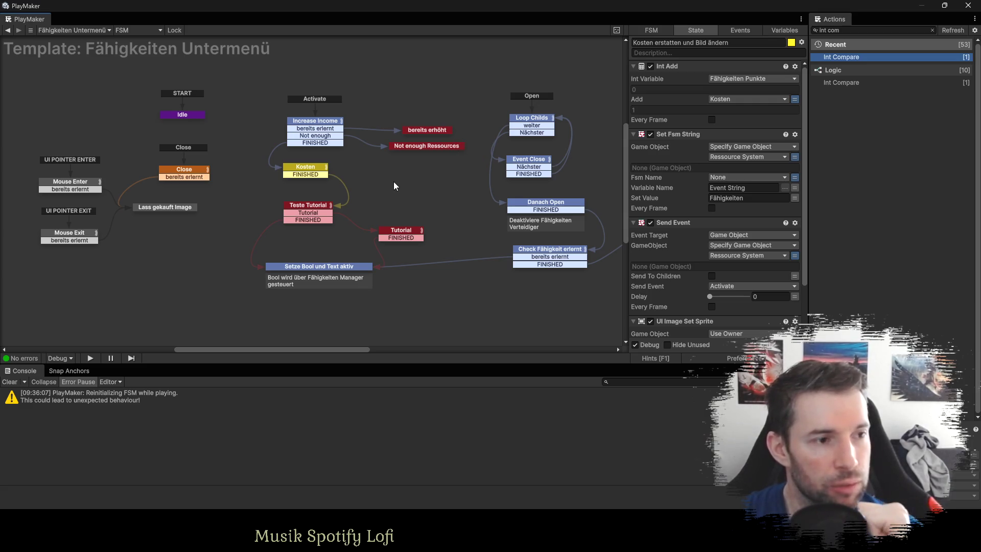
click(229, 221)
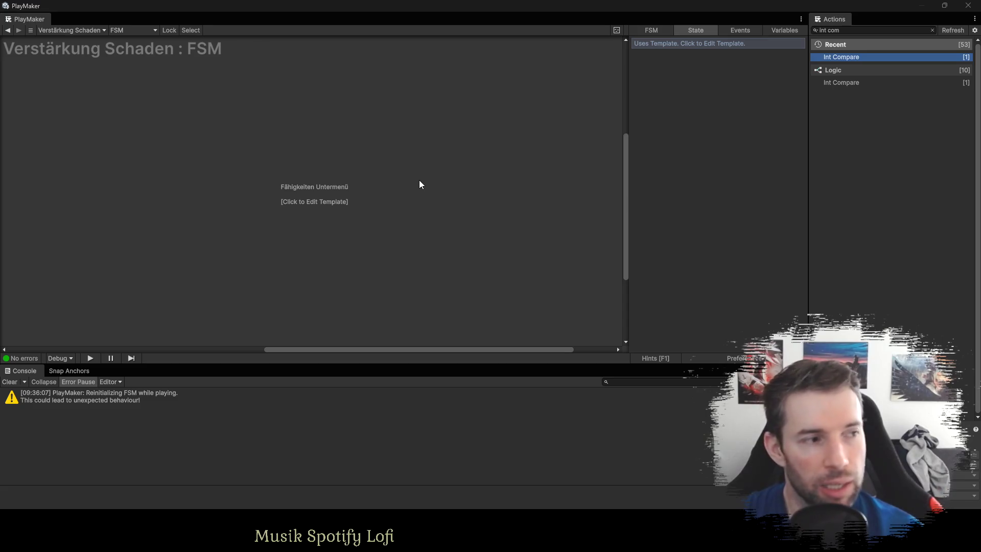
click(374, 177)
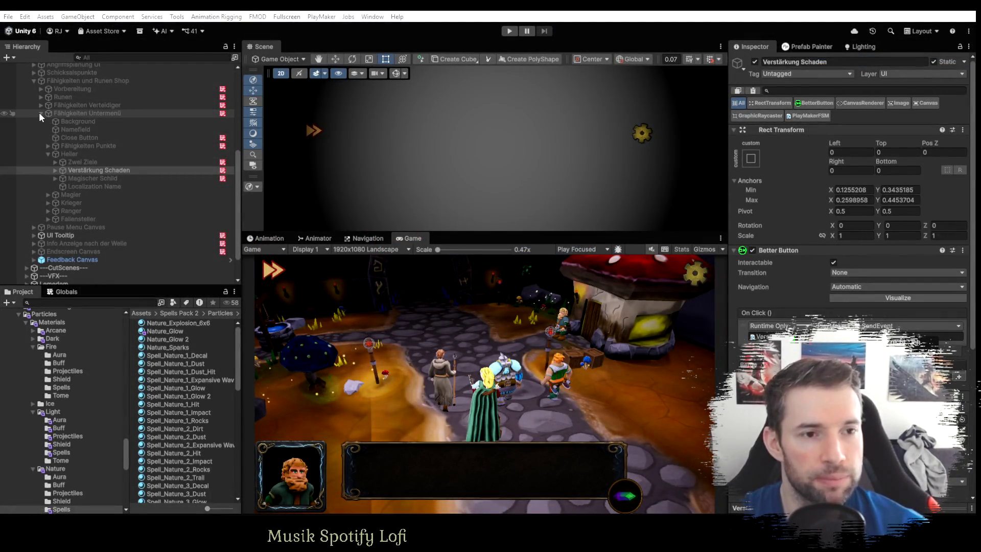
Collapse the Fähigkeiten Untermenü and Fähigkeiten und Runen Shop foldouts in the Hierarchy.
click(40, 113)
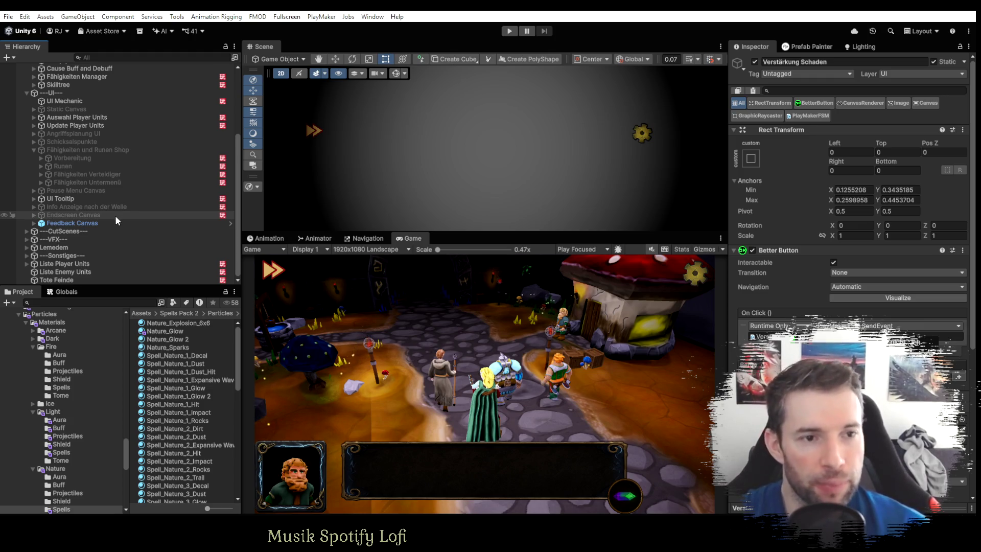
click(33, 149)
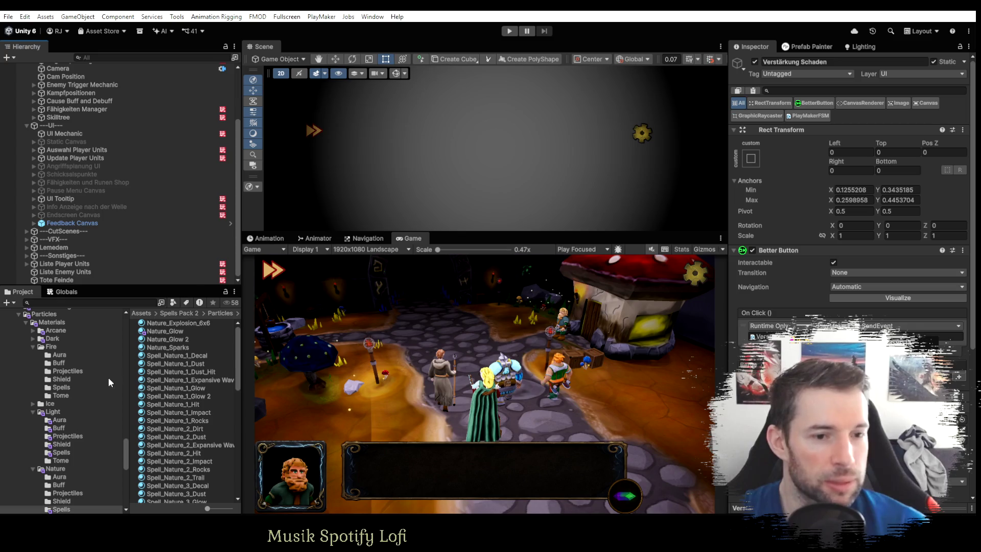
Collapse the particle materials folders and scroll the Project folder tree back up.
scroll(81, 394, up, 2)
scroll(82, 409, down, 2)
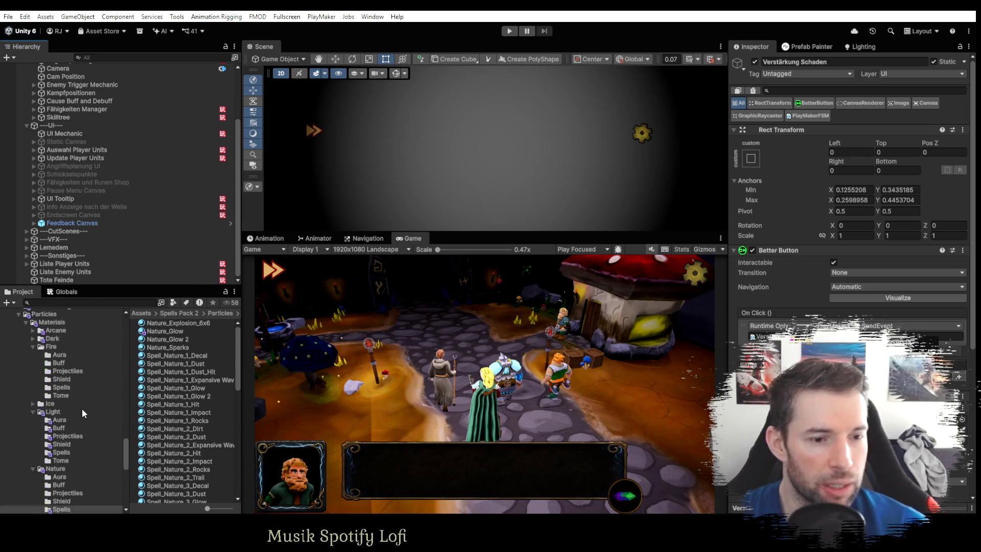
click(32, 347)
scroll(45, 373, up, 2)
scroll(45, 372, up, 5)
scroll(60, 457, up, 5)
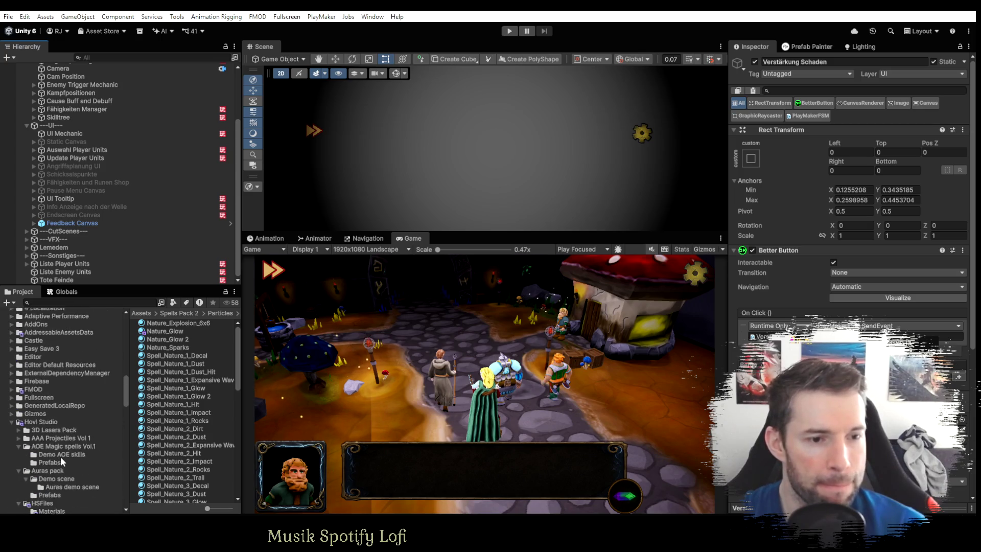
scroll(40, 424, up, 6)
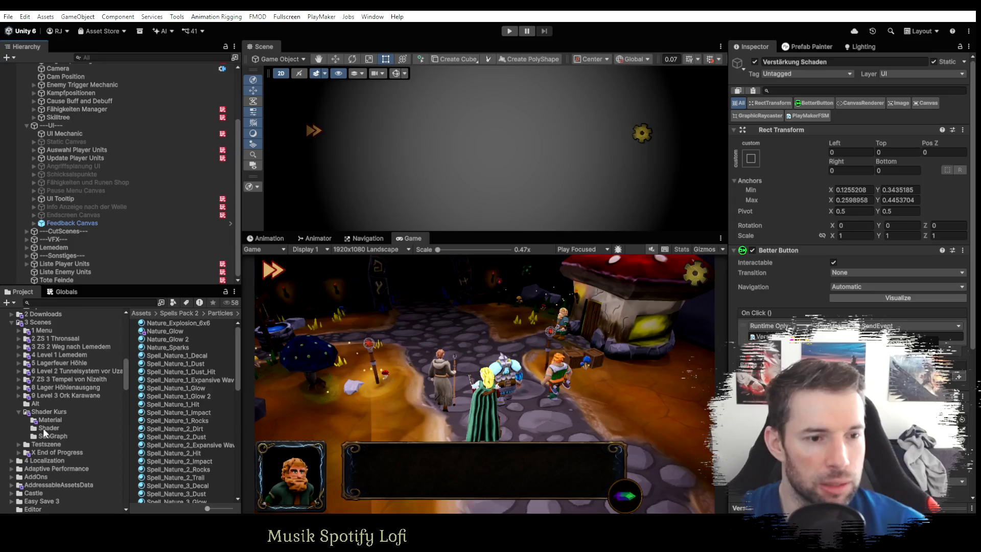
scroll(72, 434, up, 10)
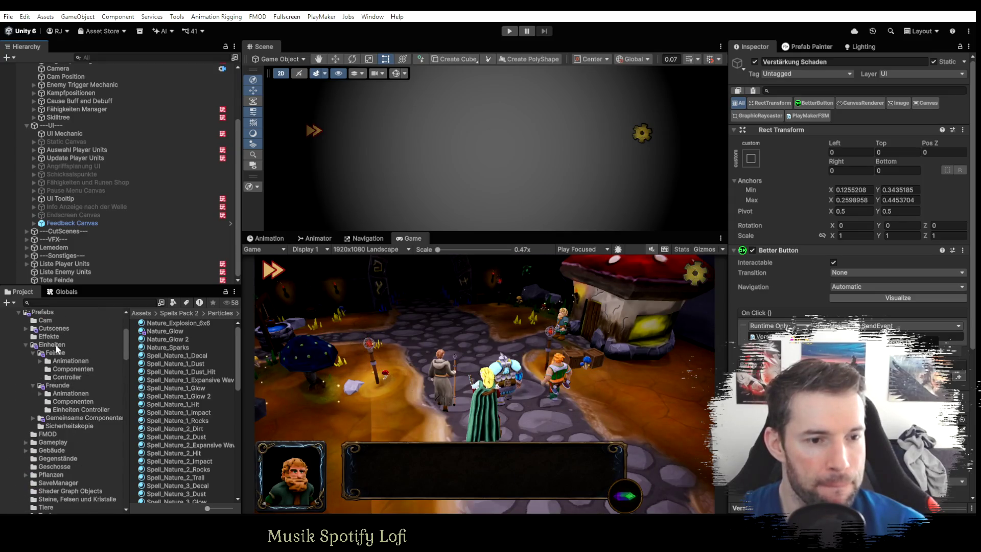
Browse to Prefabs > Einheiten > Freunde and open the Zwerg Mage prefab for editing.
click(51, 346)
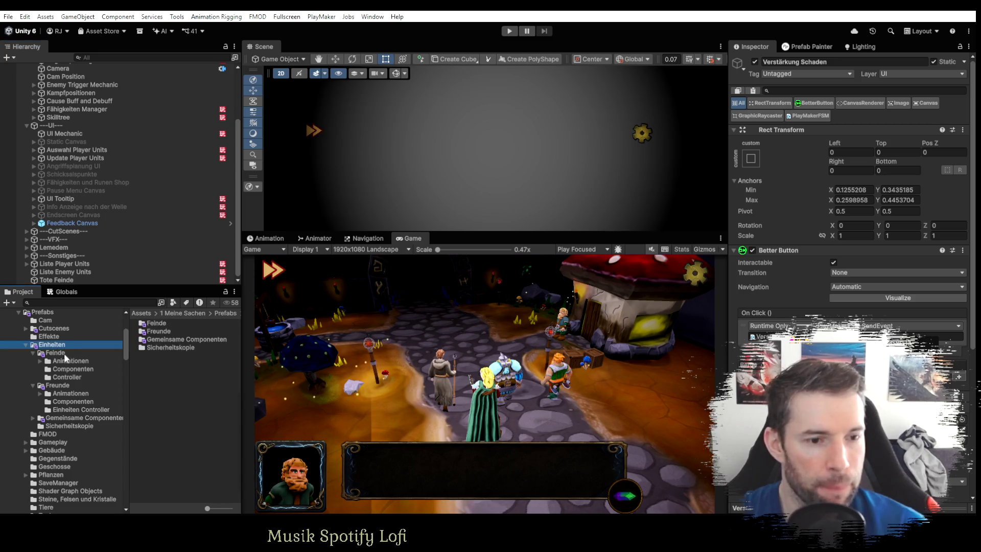
click(63, 388)
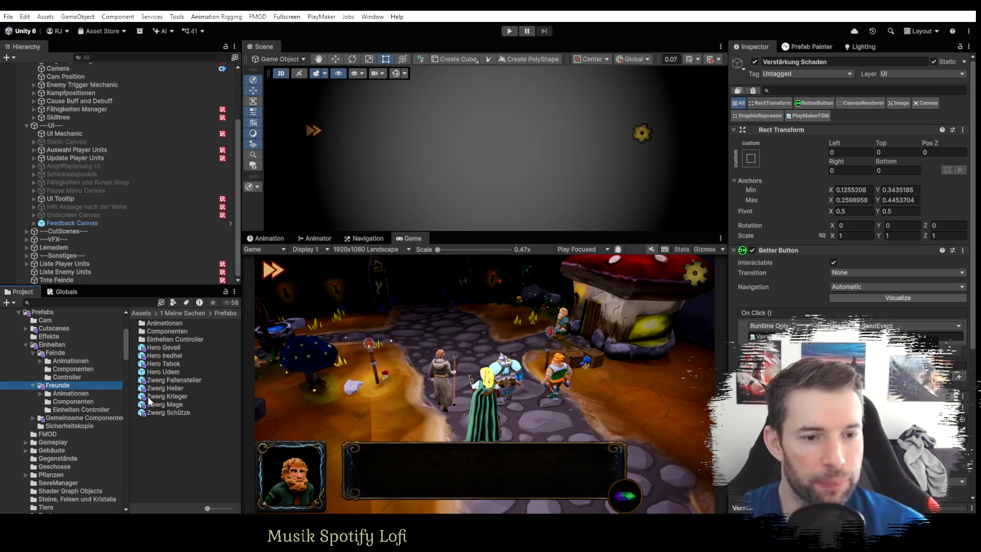
double_click(173, 404)
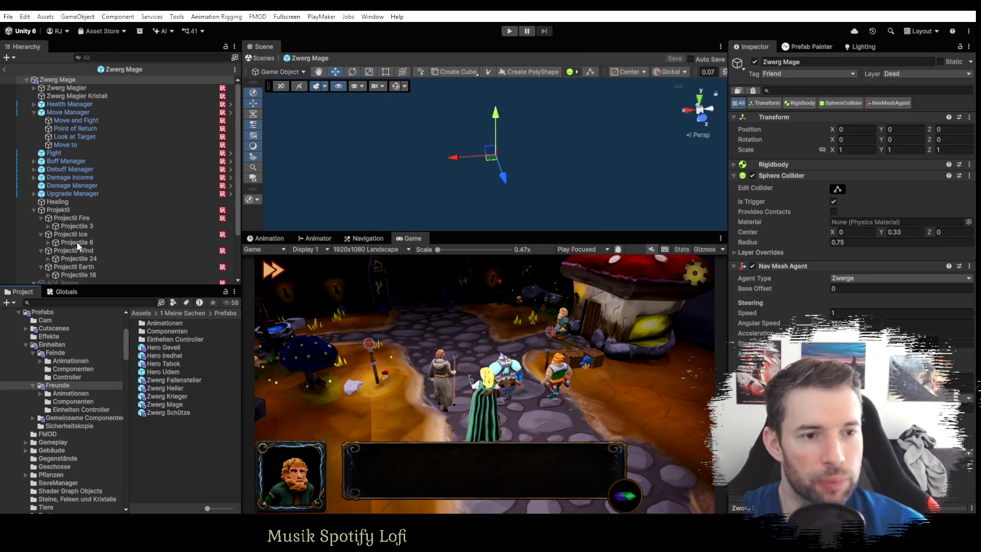
Collapse Move Manager and Projektil, expand AOE Range, and select AOE activ Checker.
click(34, 112)
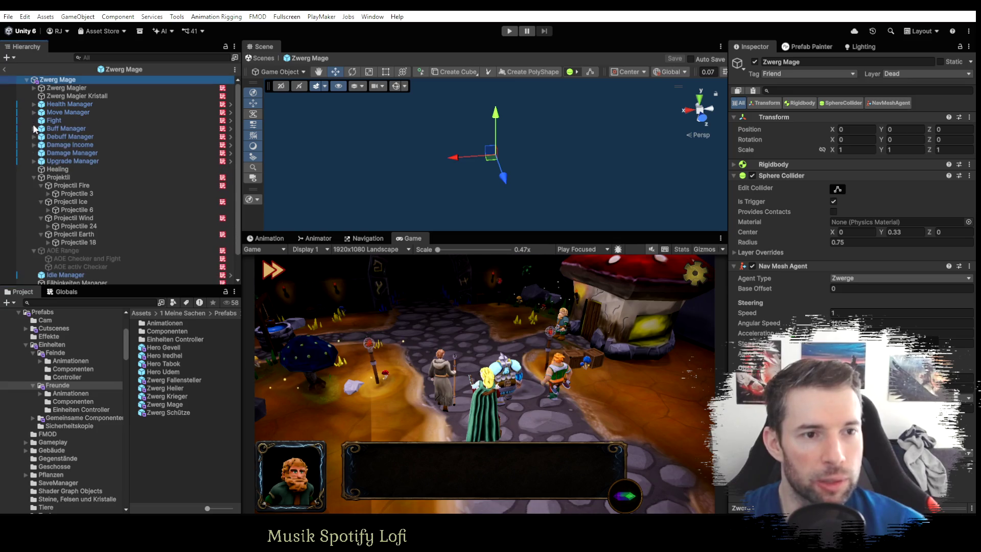
click(34, 177)
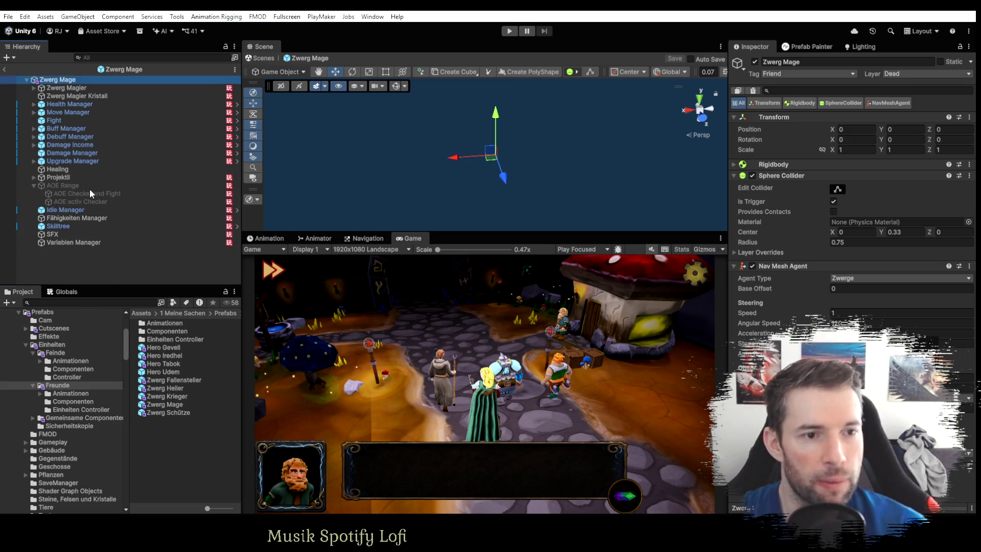
click(34, 185)
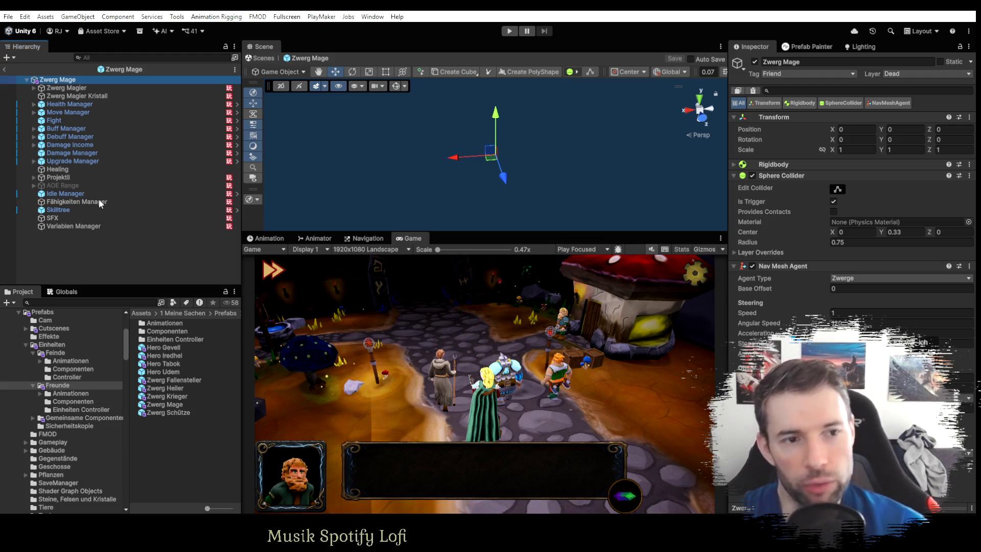
click(34, 186)
click(73, 194)
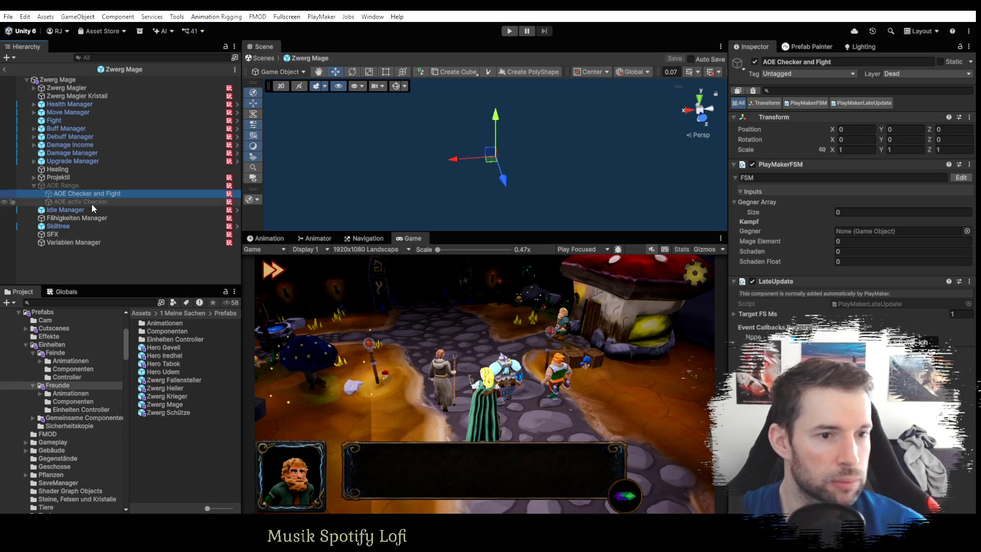
click(92, 204)
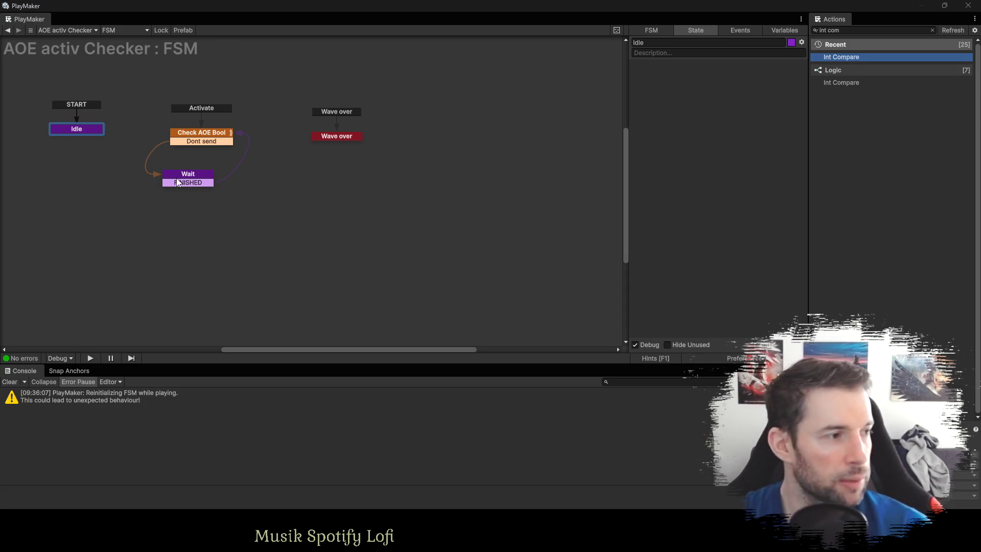
Shift the Wave over and Wait states, then add a FINISHED transition from Check AOE Bool to Neu 1.
drag(331, 141, 345, 138)
drag(178, 173, 182, 184)
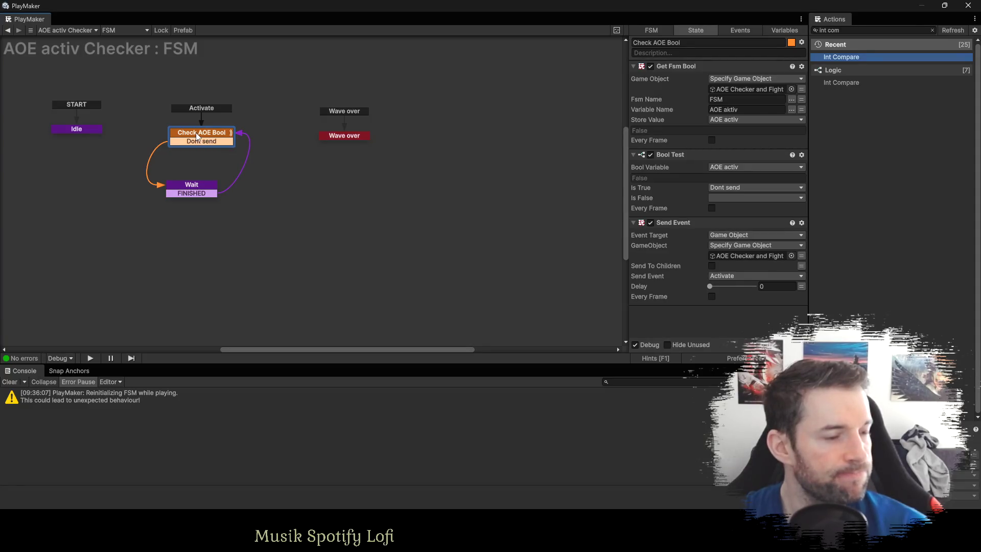
mouse_move(198, 136)
mouse_down()
mouse_move(342, 217)
mouse_move(291, 208)
mouse_up()
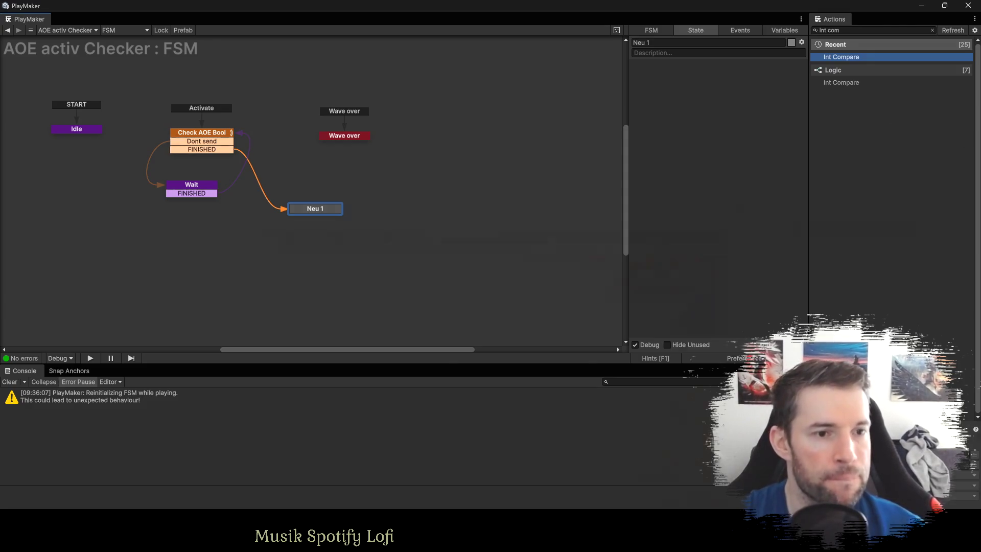
key(alt+Tab)
click(105, 193)
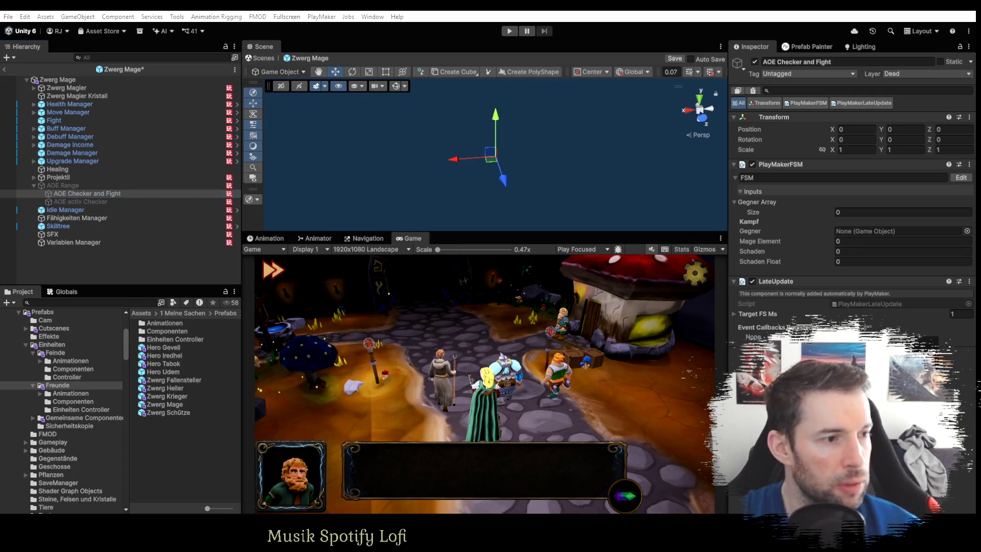
Widen the AOE Checker and Fight state graph area in PlayMaker.
key(alt+Tab)
drag(459, 187, 648, 189)
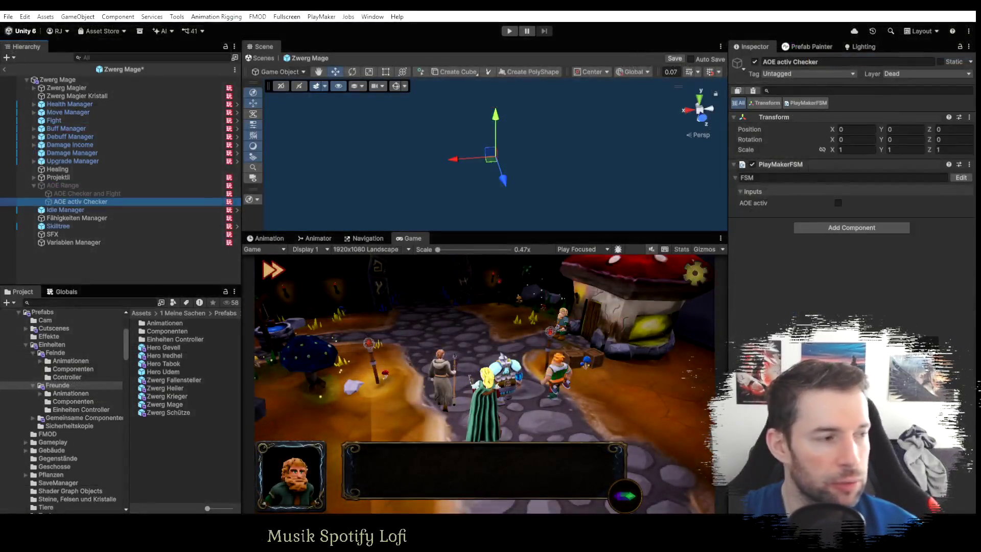
key(alt+Tab)
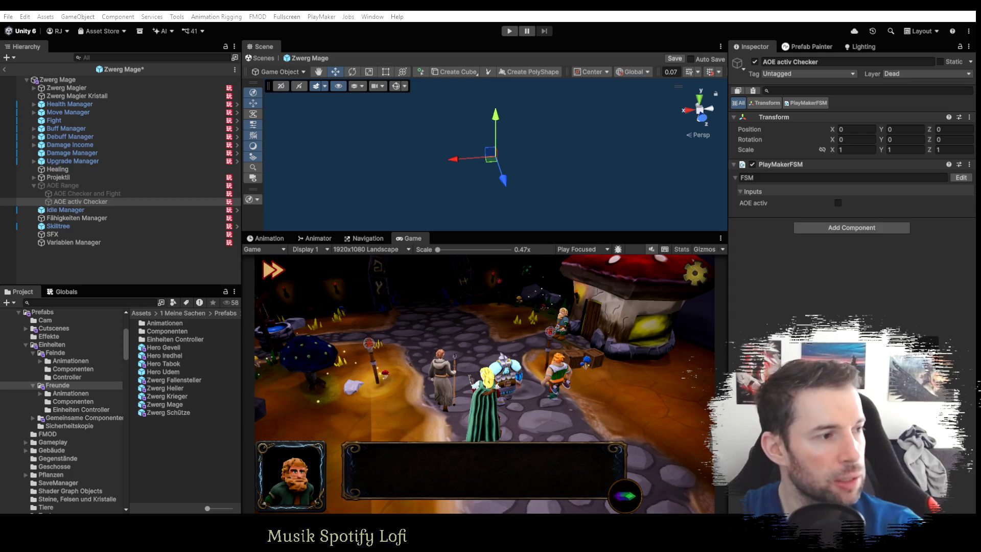
key(alt+Tab)
Delete the FINISHED transition, exit the Zwerg Mage prefab and discard its changes.
right_click(212, 150)
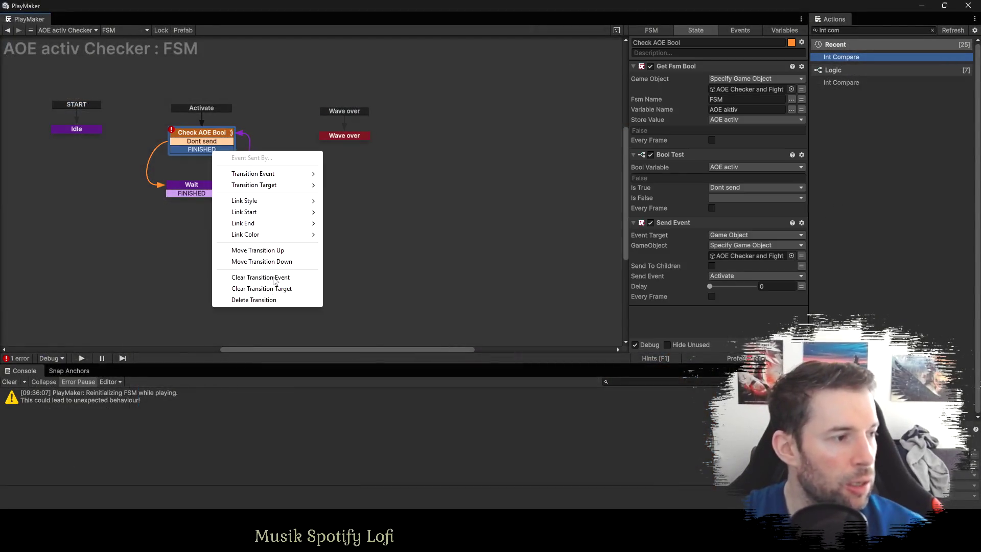
click(258, 301)
key(alt+Tab)
click(505, 282)
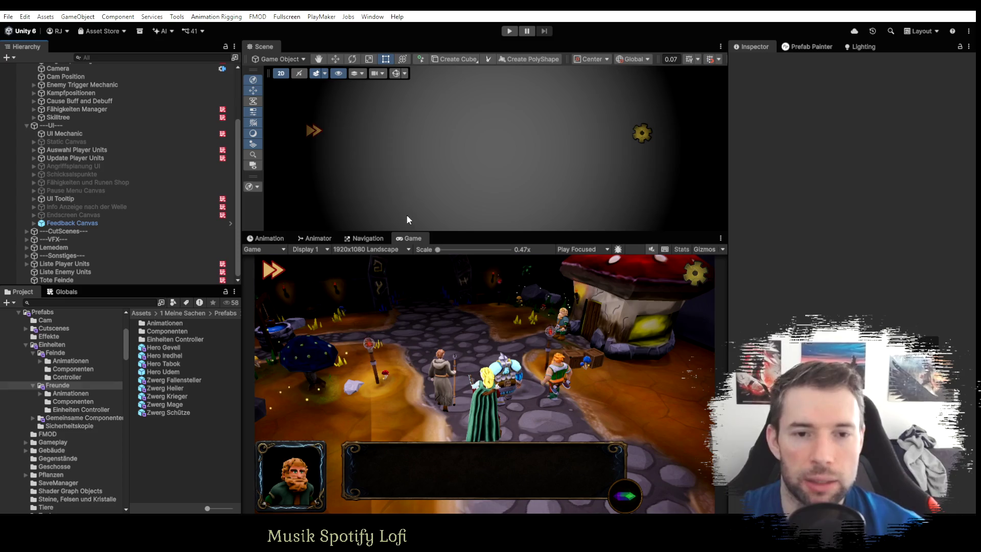
Enter play mode and show the PlayMaker Globals list, including Fähigkeiten Manager.
scroll(173, 197, down, 2)
scroll(171, 197, up, 2)
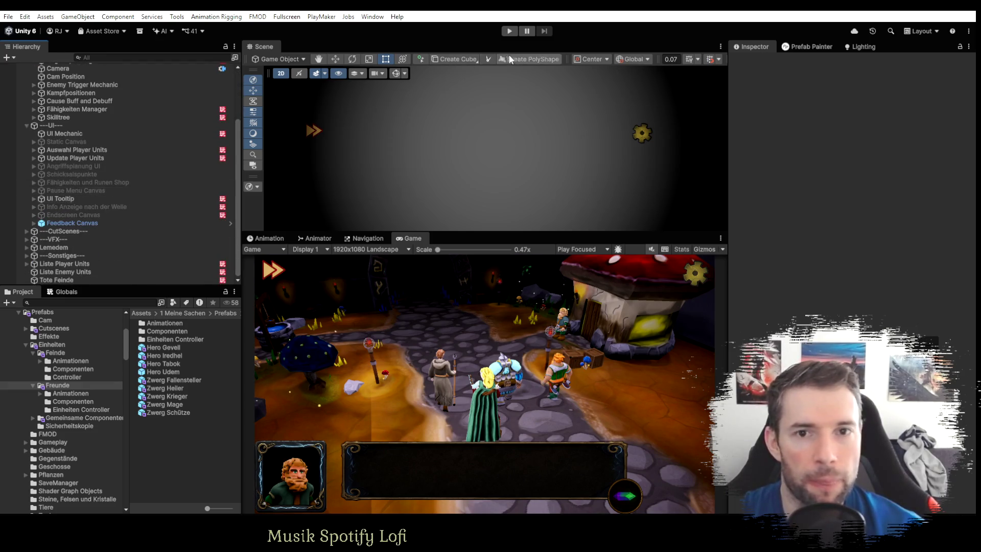
click(509, 31)
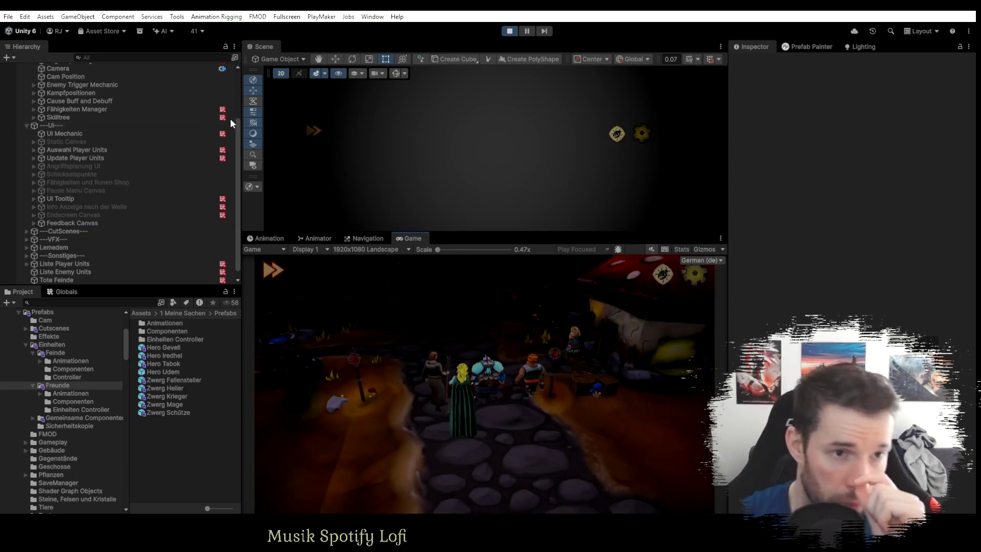
click(66, 291)
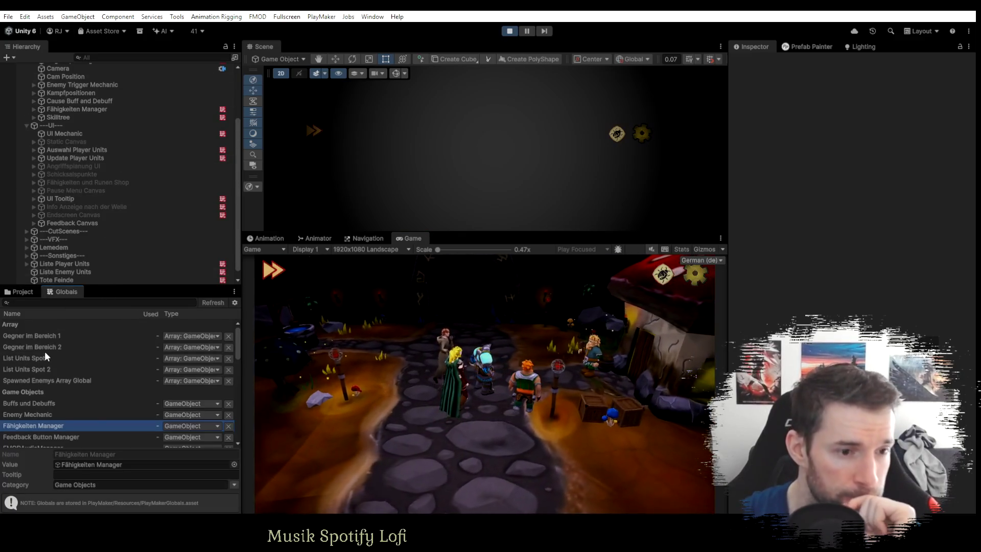
Change the Fähigkeiten Punkte global's value to 10 while the level runs.
scroll(48, 369, down, 3)
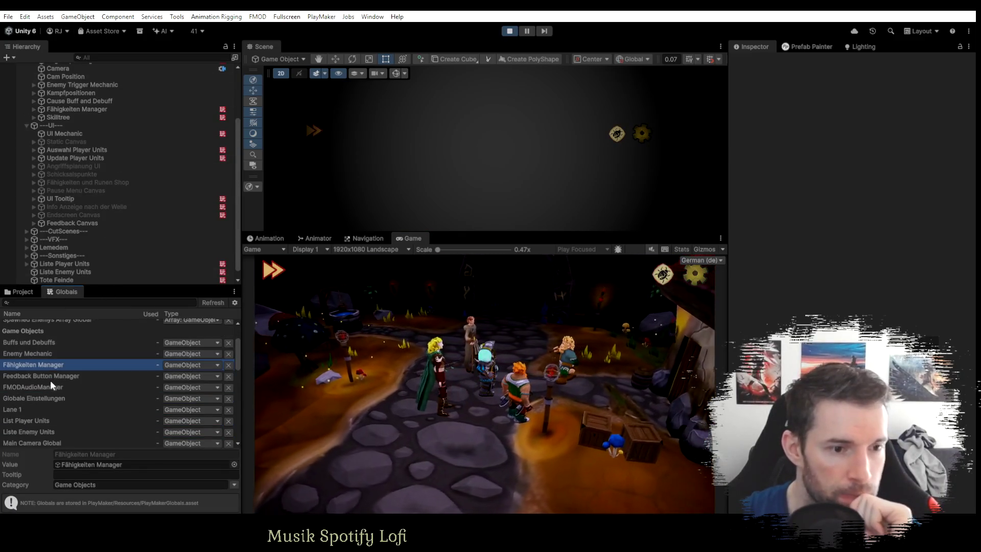
scroll(44, 381, down, 6)
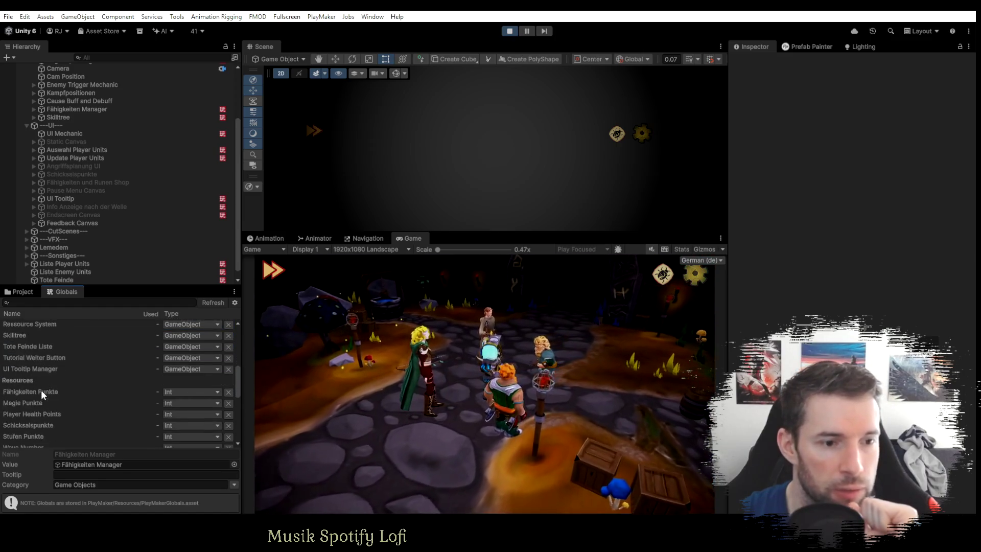
click(44, 392)
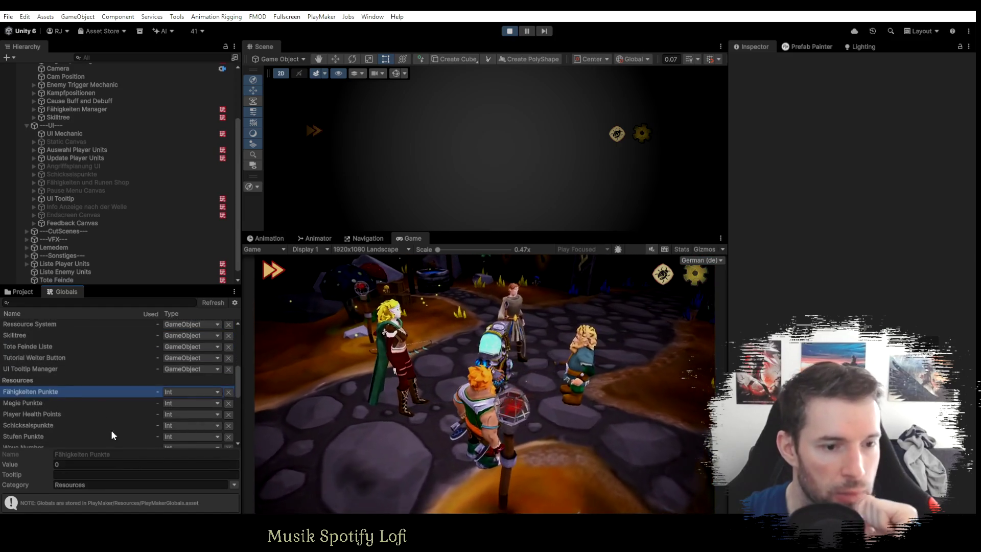
click(82, 465)
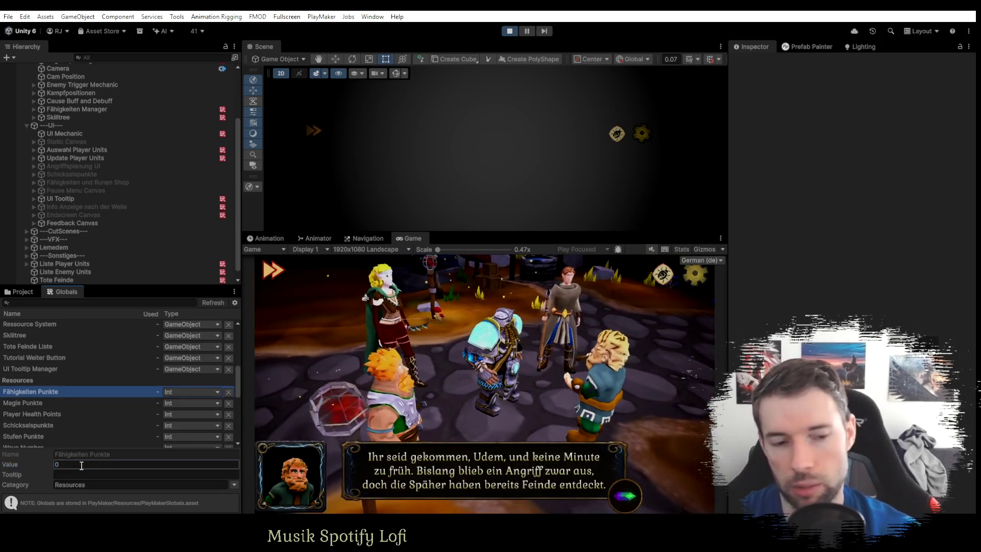
text(10+)
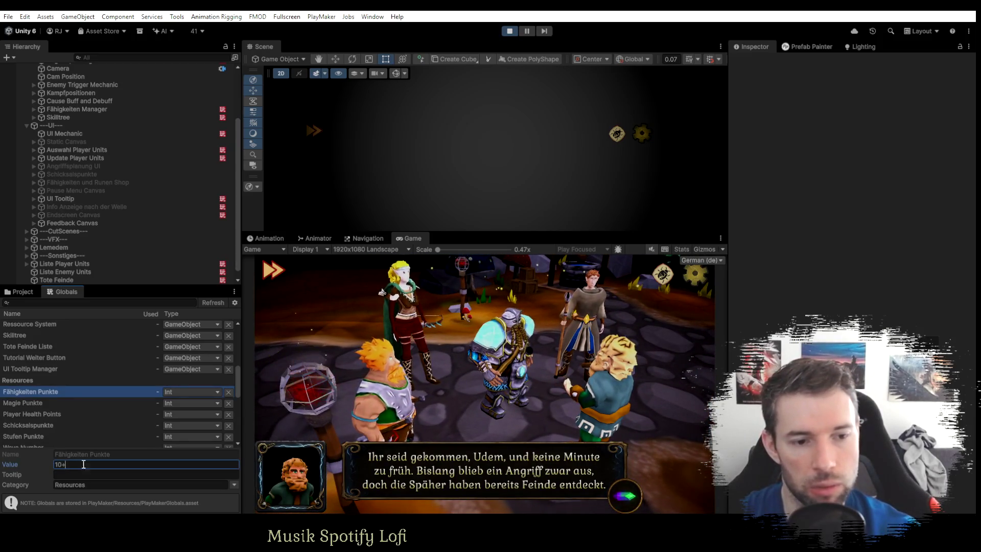
key(BackSpace)
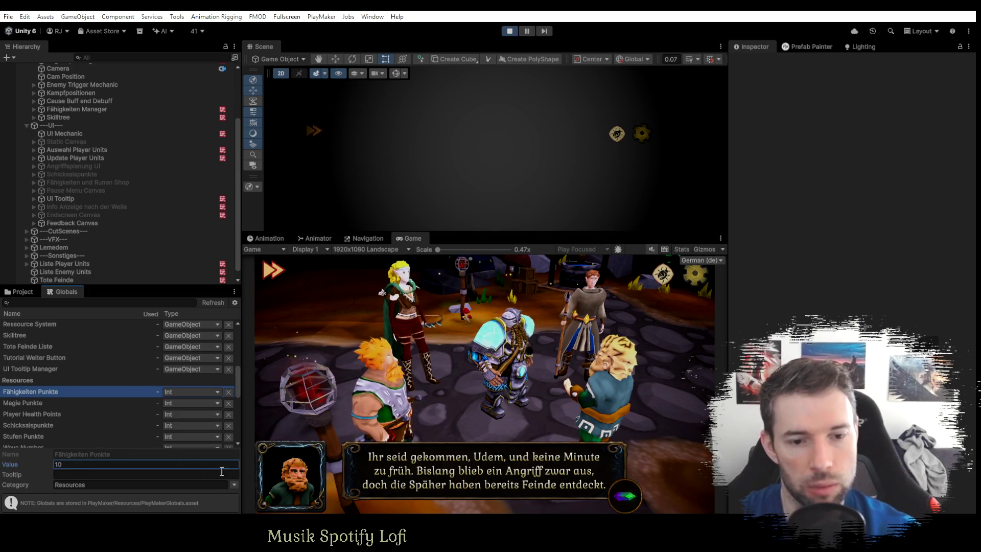
click(273, 270)
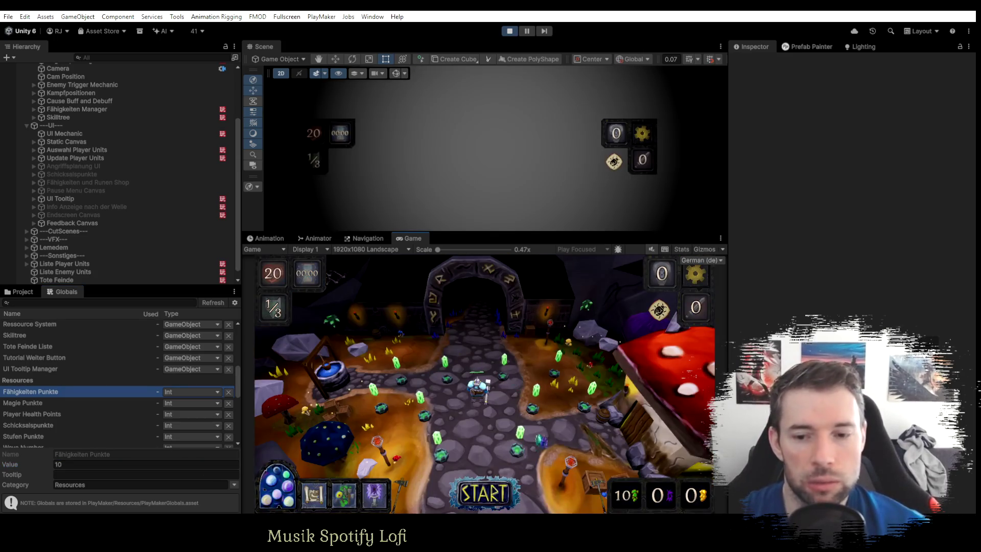
Deploy the Magier and Krieger units, then show the Vorbereitung panel's Fähigkeiten page.
click(452, 462)
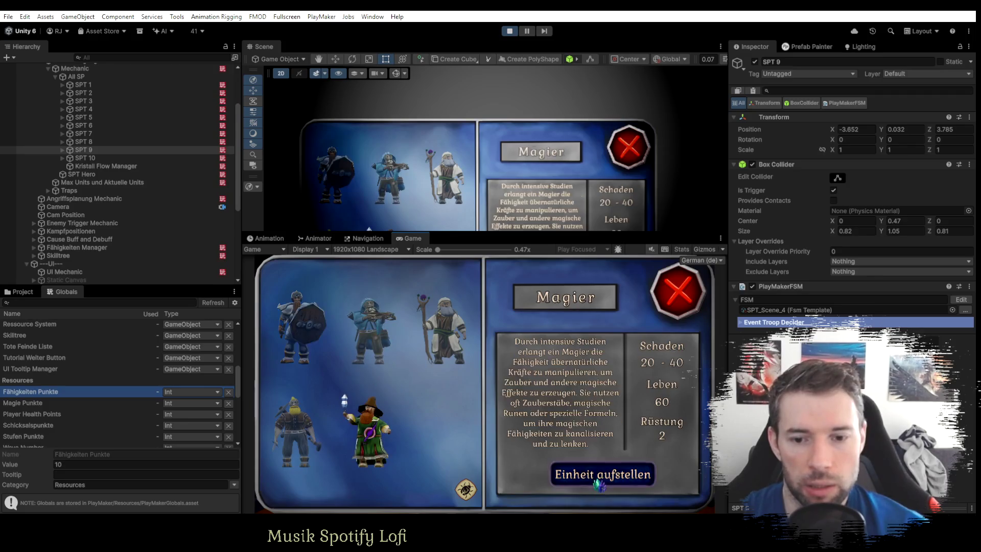
click(600, 475)
click(450, 368)
click(387, 356)
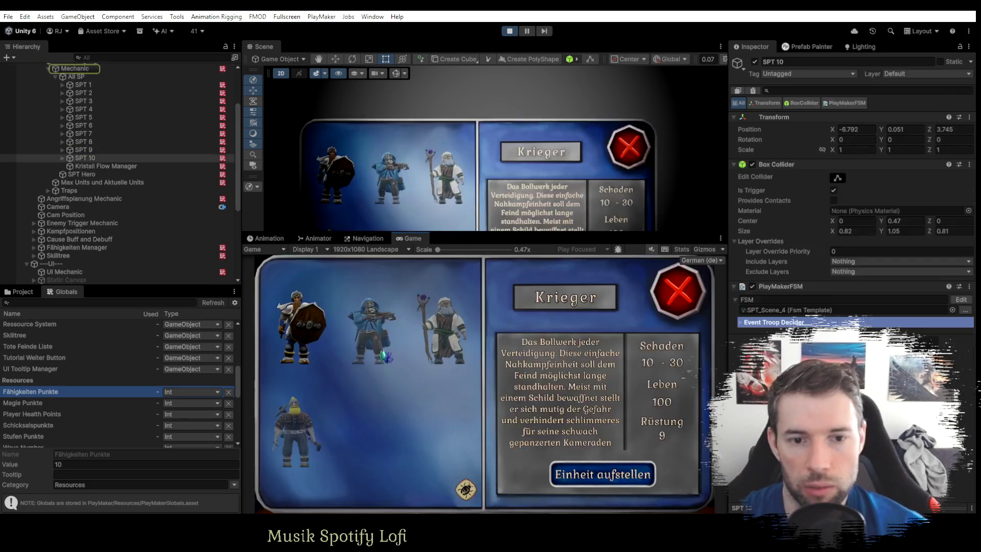
click(602, 475)
click(443, 383)
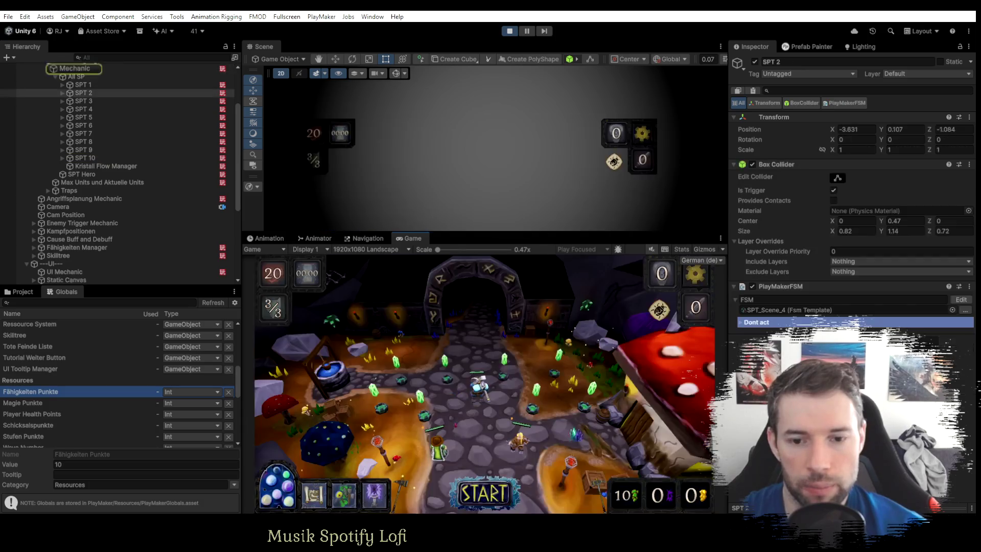
click(344, 495)
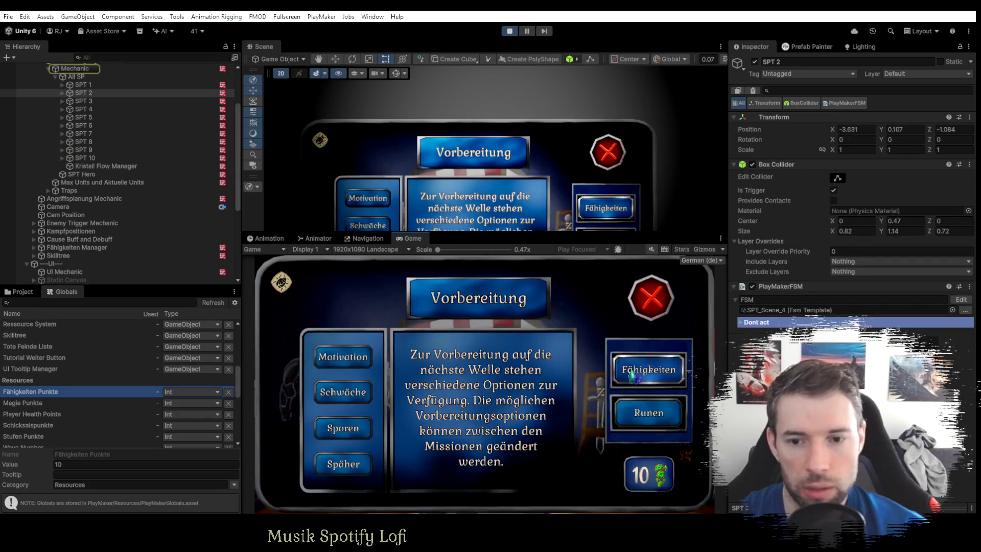
click(638, 372)
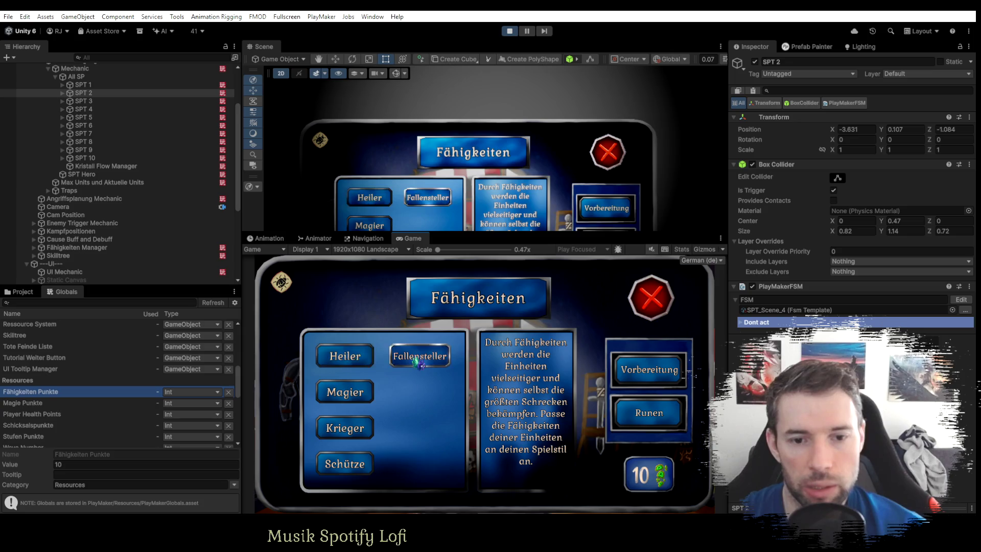
On the Magier skill page, learn Mehrfach-Schuss for one point.
click(357, 396)
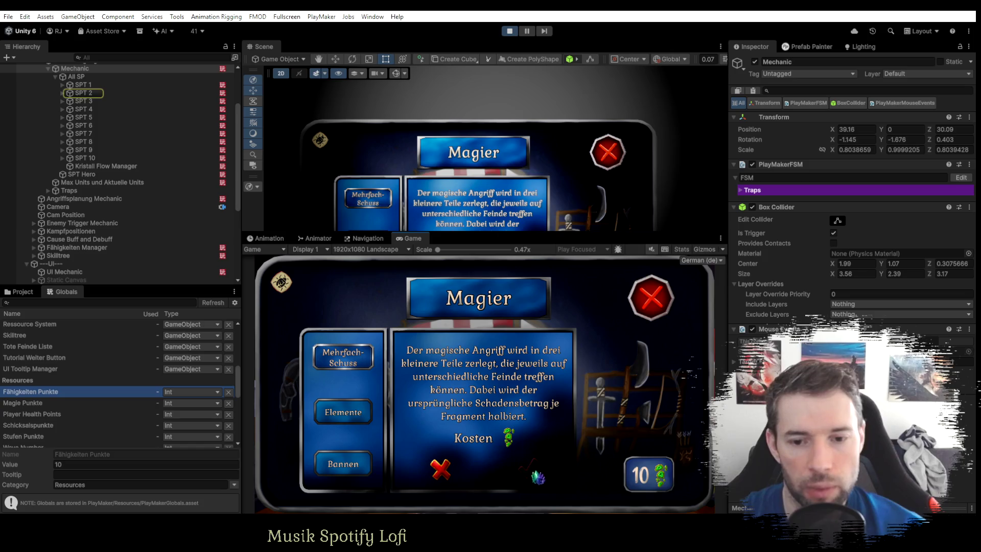
click(529, 468)
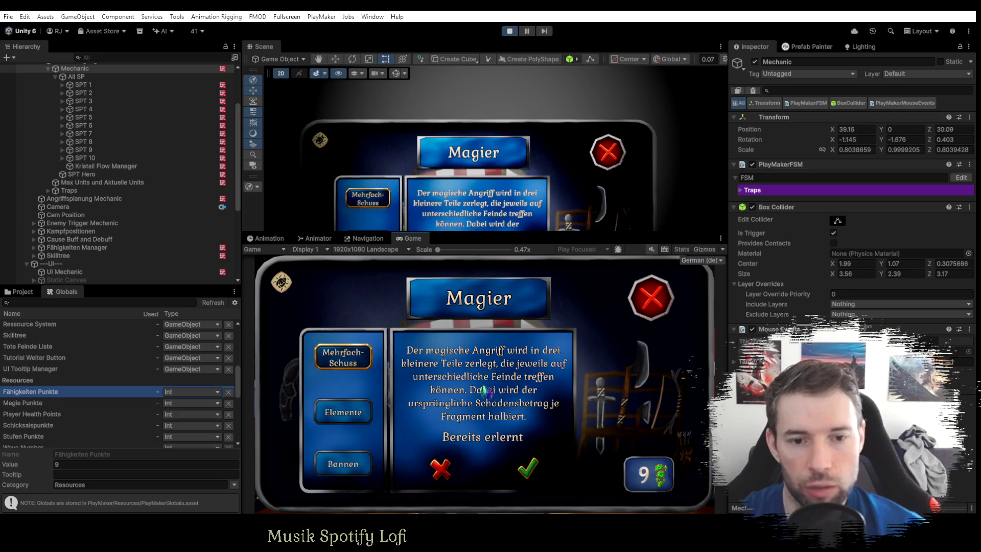
click(343, 359)
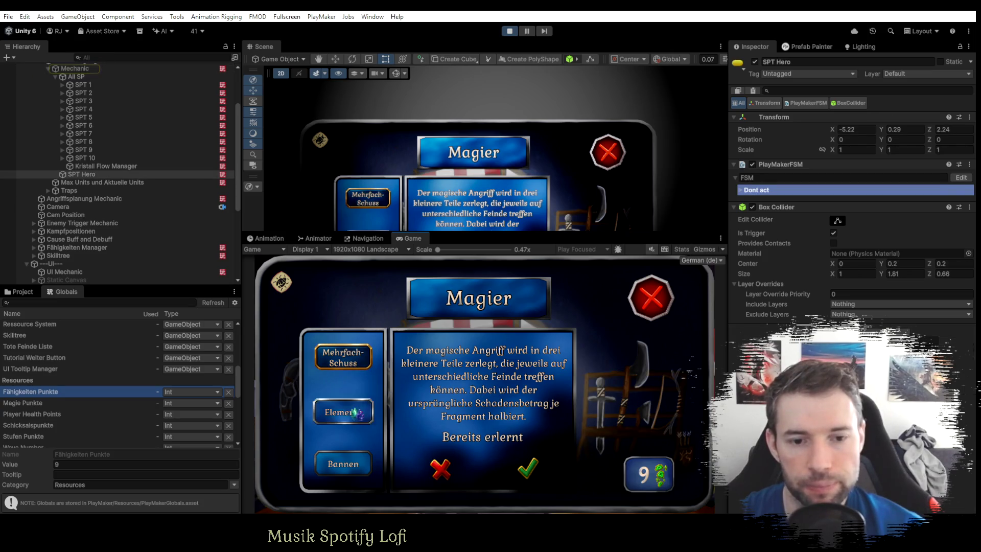
Review the Elemente, Bannen and Mehrfach-Schuss descriptions, then move on to the Heiler skill dialog.
click(343, 411)
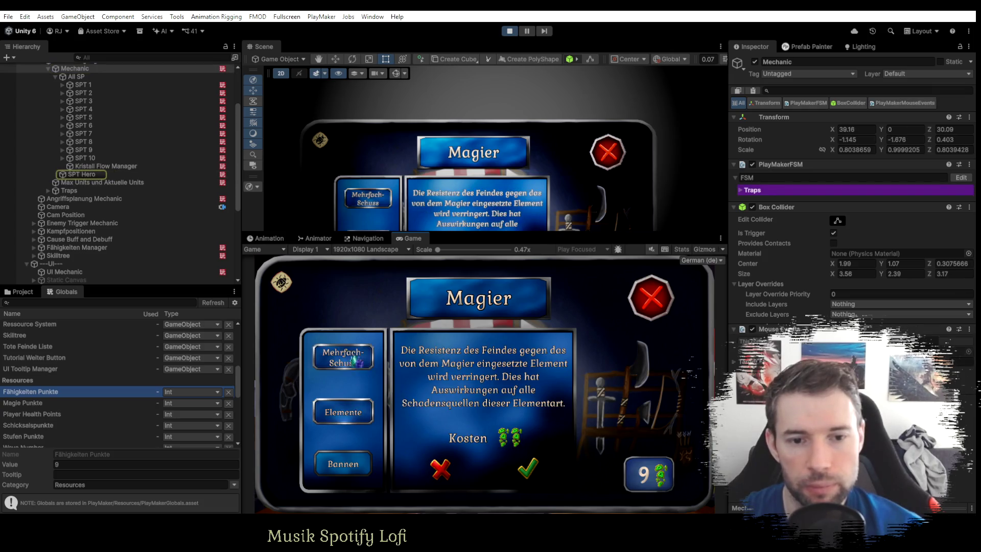
click(343, 463)
click(343, 358)
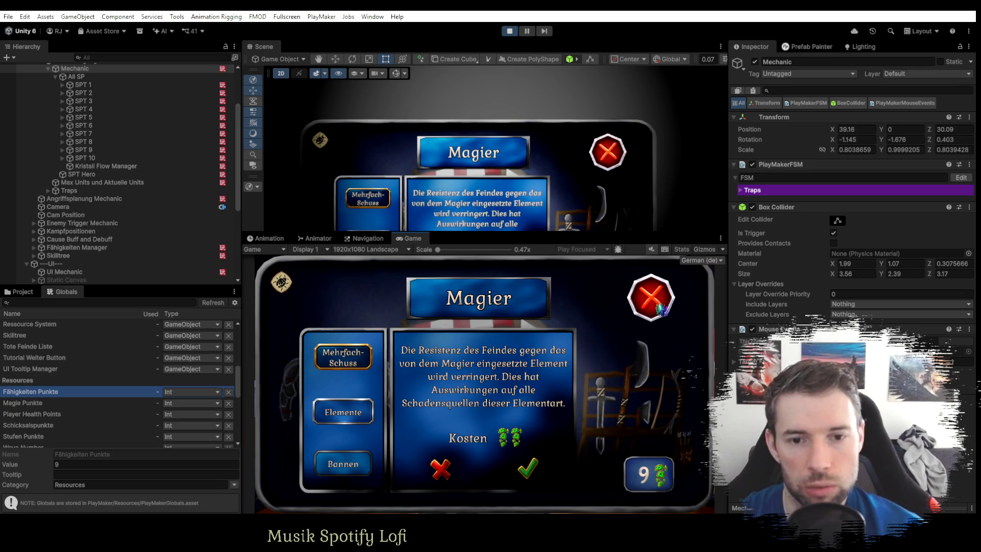
click(662, 309)
click(416, 362)
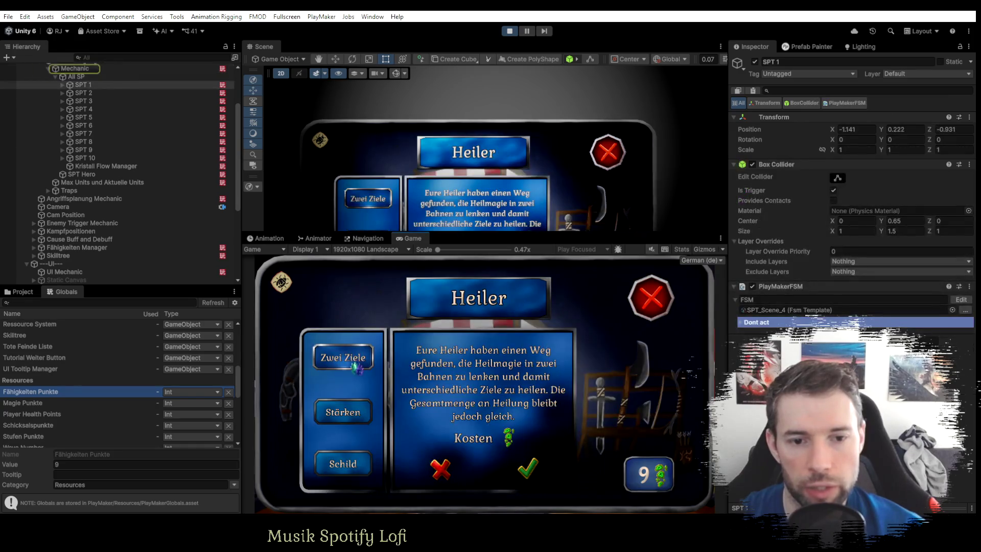
Repeatedly open and close the Heiler and Magier skill dialogs to check which one appears.
click(652, 298)
click(423, 363)
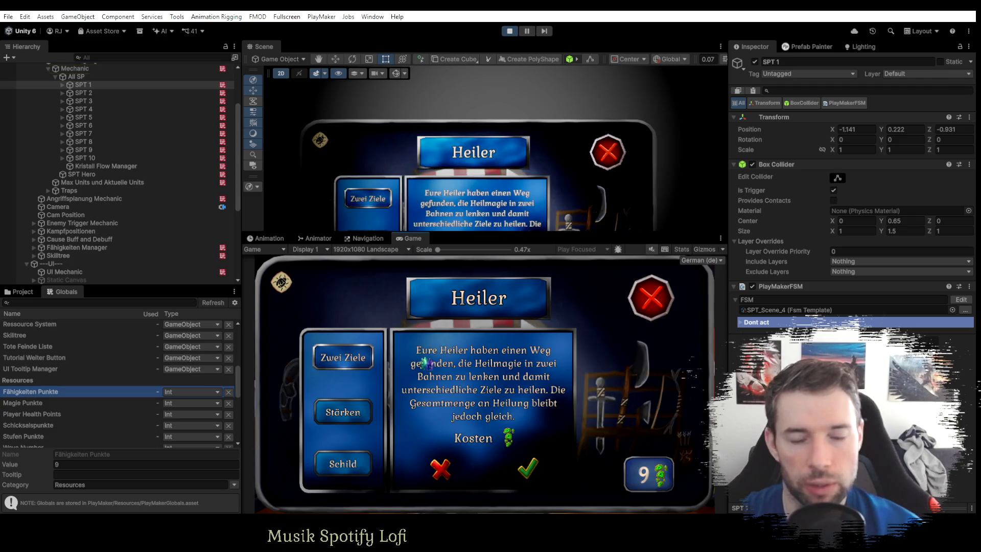
click(664, 318)
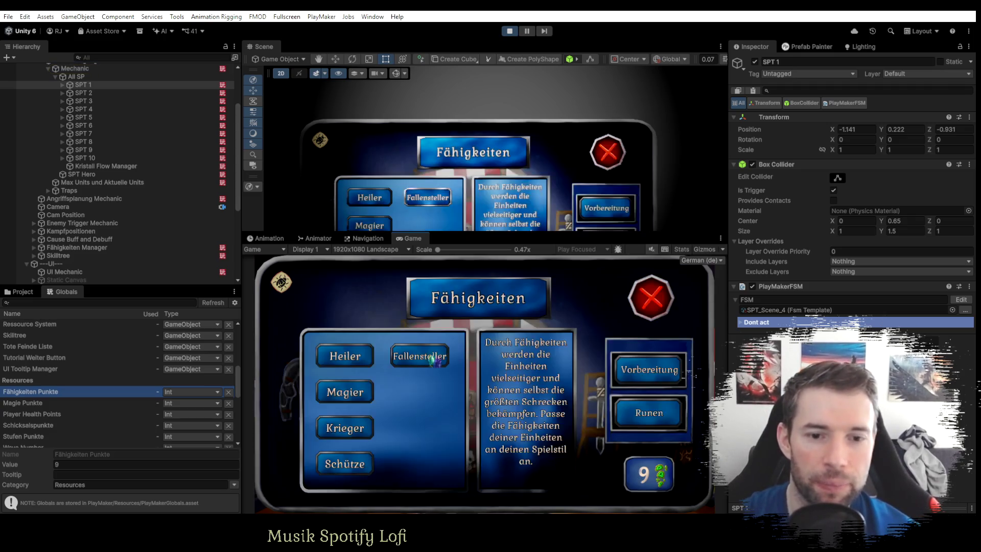
click(358, 357)
click(649, 300)
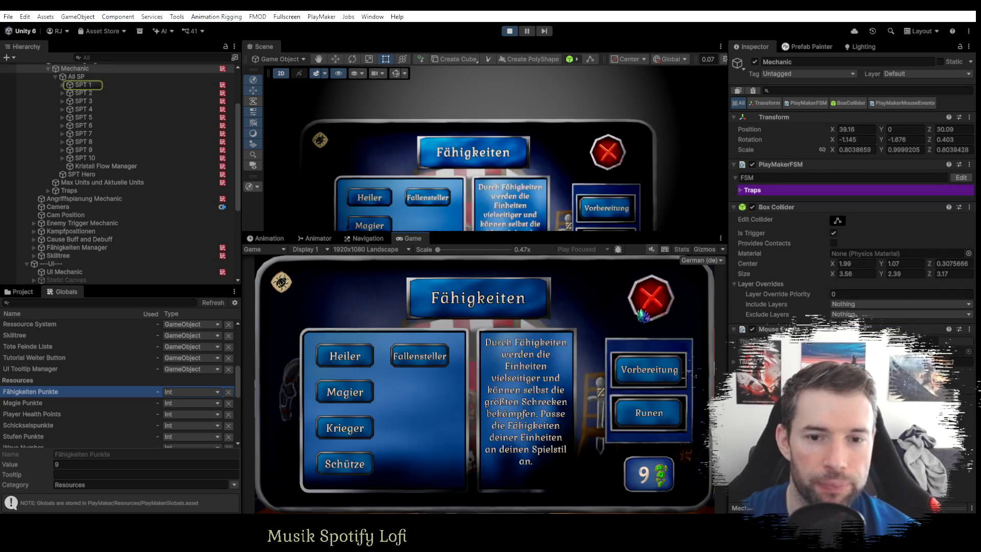
click(345, 394)
click(648, 304)
click(360, 430)
click(657, 302)
Test the Heiler, Krieger and Schütze skill dialogs, then show the Project asset folders.
click(348, 463)
click(651, 298)
click(416, 361)
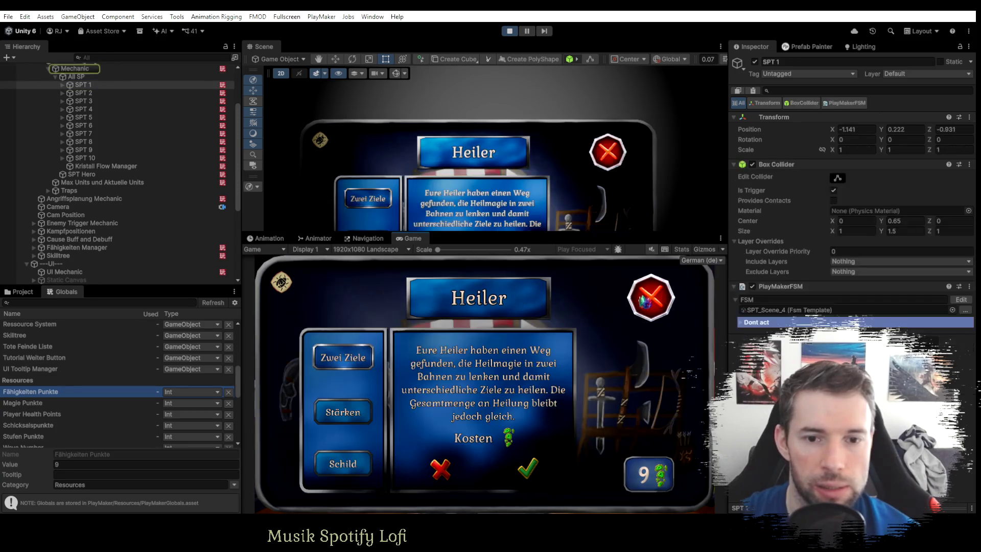
click(654, 301)
click(357, 430)
click(651, 305)
click(345, 464)
click(650, 302)
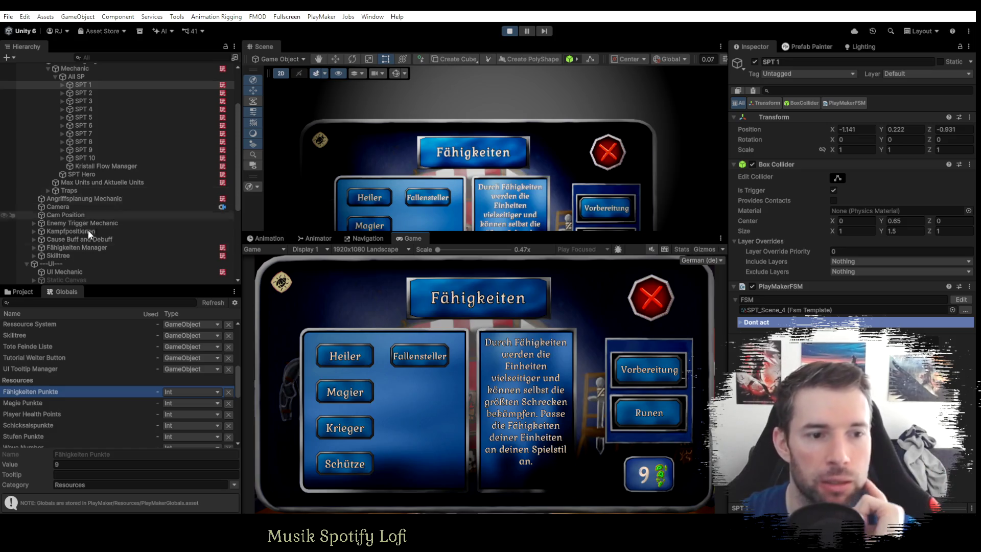
click(21, 292)
Collapse Create Troops and expand Fähigkeiten und Runen Shop down to Fähigkeiten Verteidiger.
scroll(102, 222, up, 4)
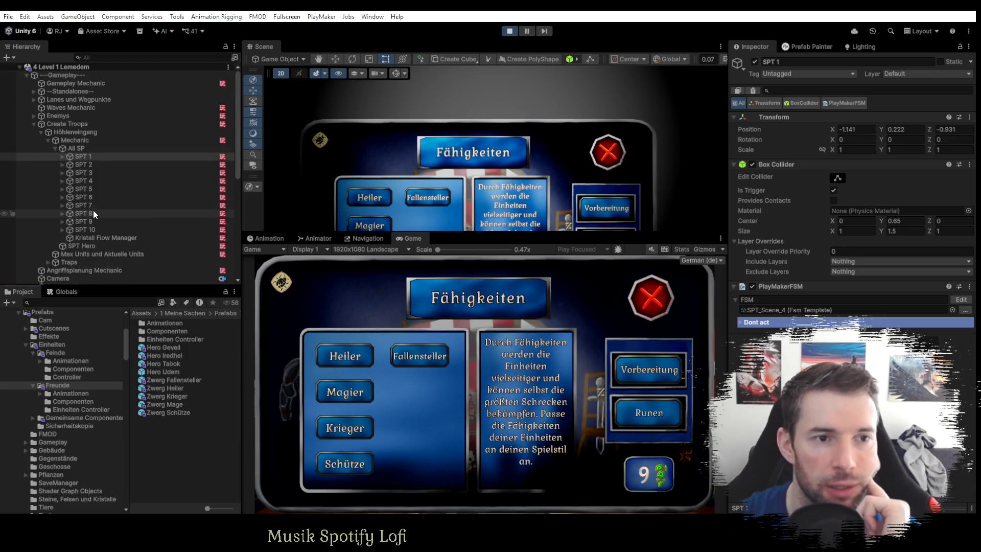
click(33, 123)
scroll(96, 216, down, 5)
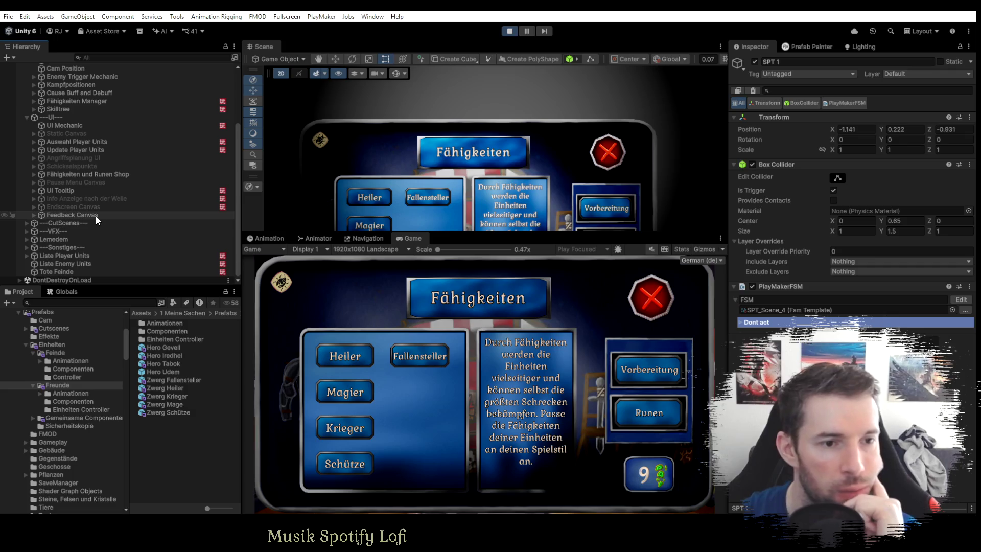
click(34, 174)
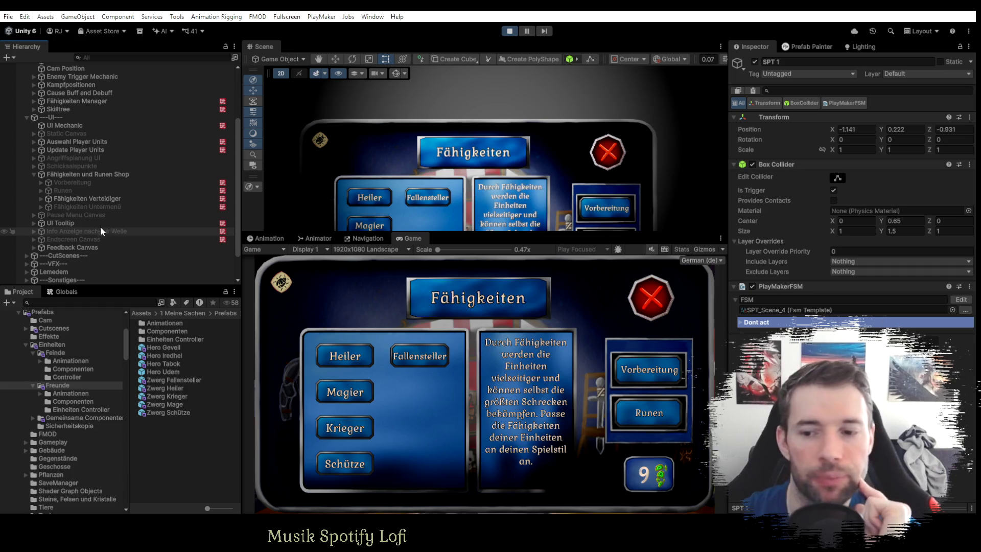
click(41, 199)
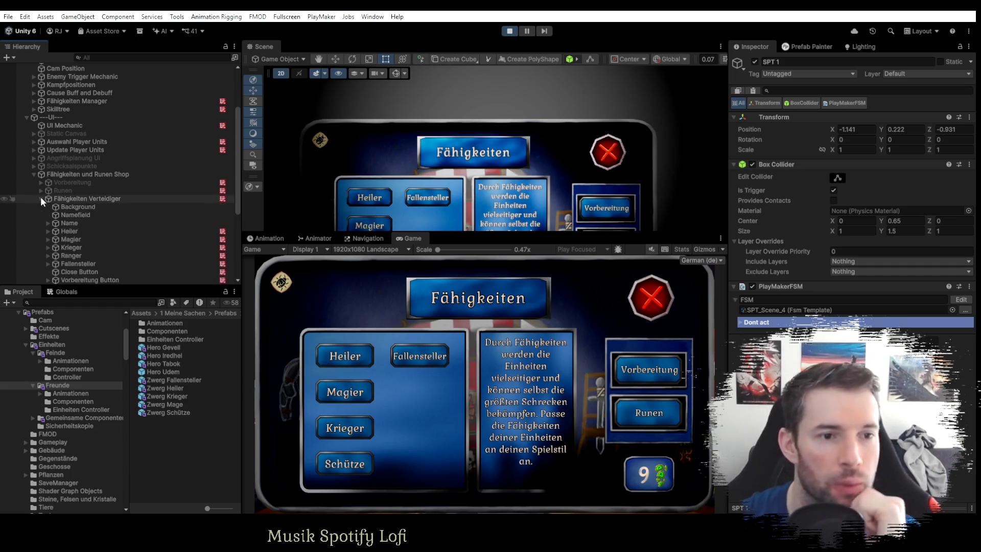
click(41, 198)
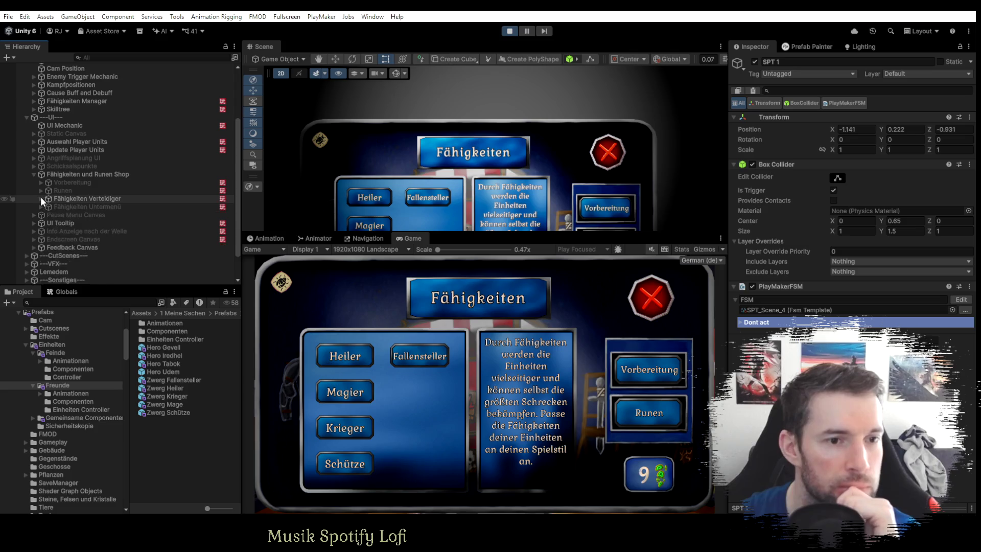
click(41, 198)
scroll(72, 214, down, 5)
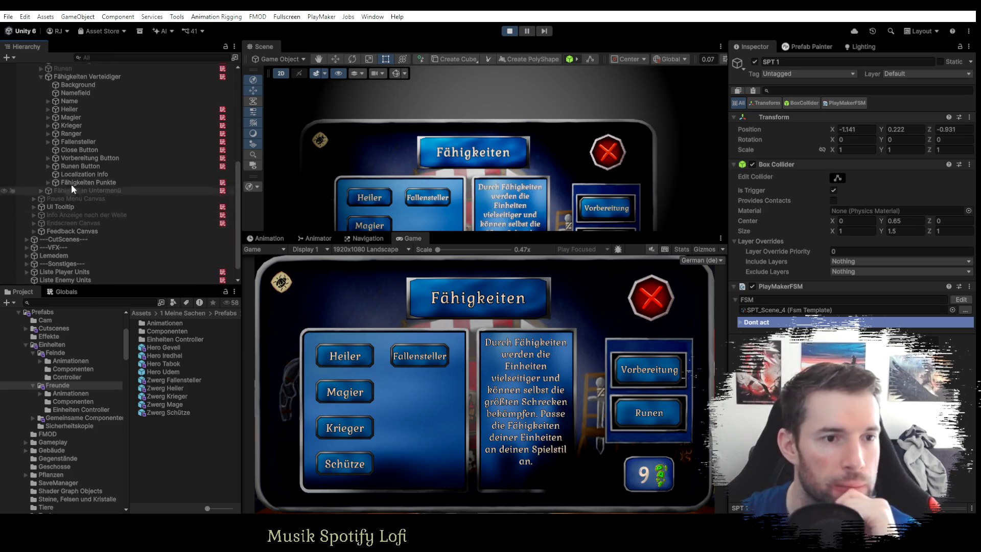
Inspect the Magier button object, then the Heiler button object in the Inspector.
click(48, 118)
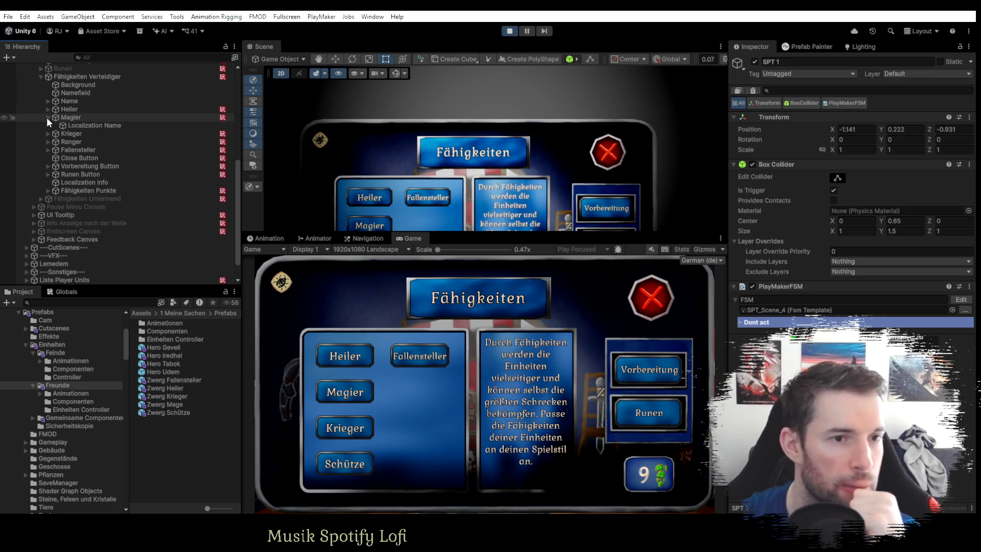
click(47, 118)
click(47, 118)
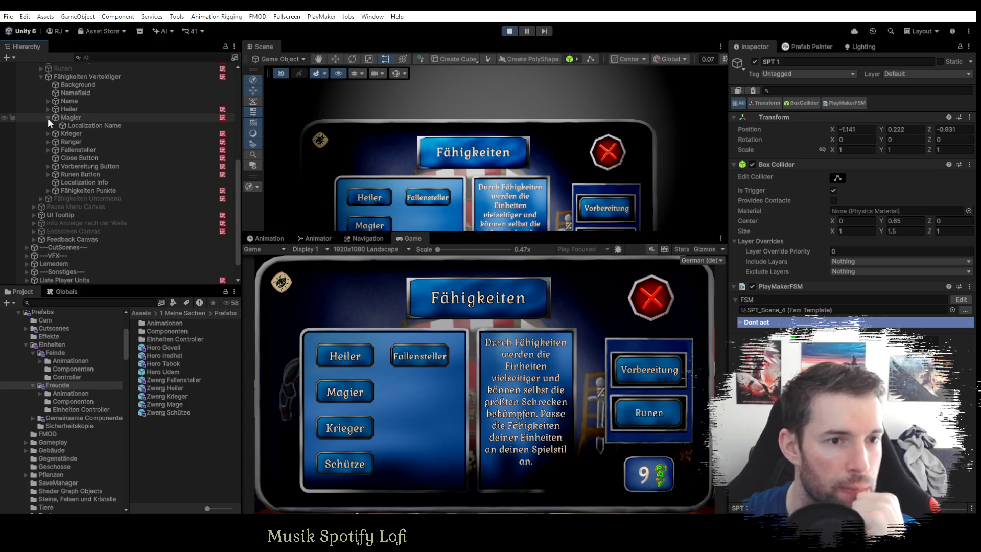
click(48, 117)
click(75, 119)
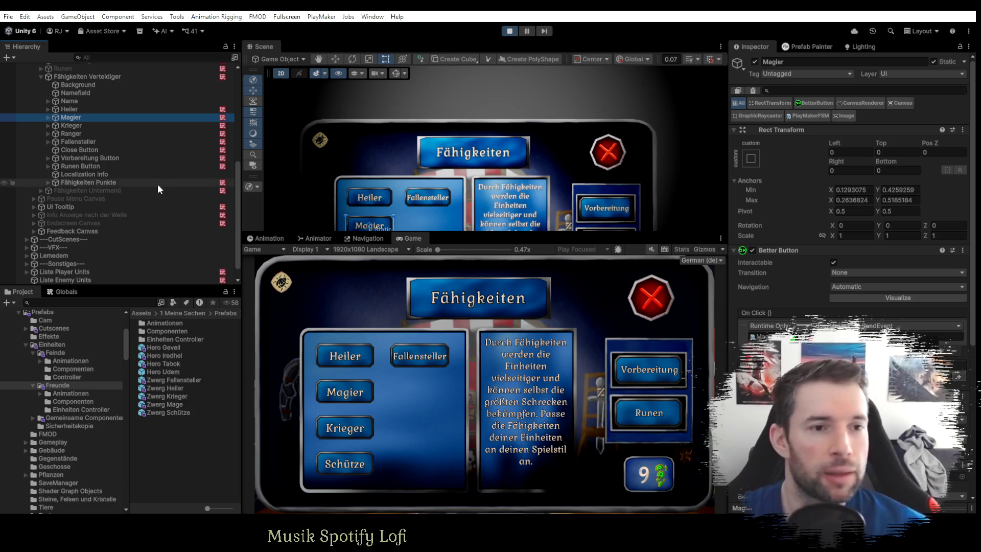
click(69, 109)
scroll(76, 162, up, 4)
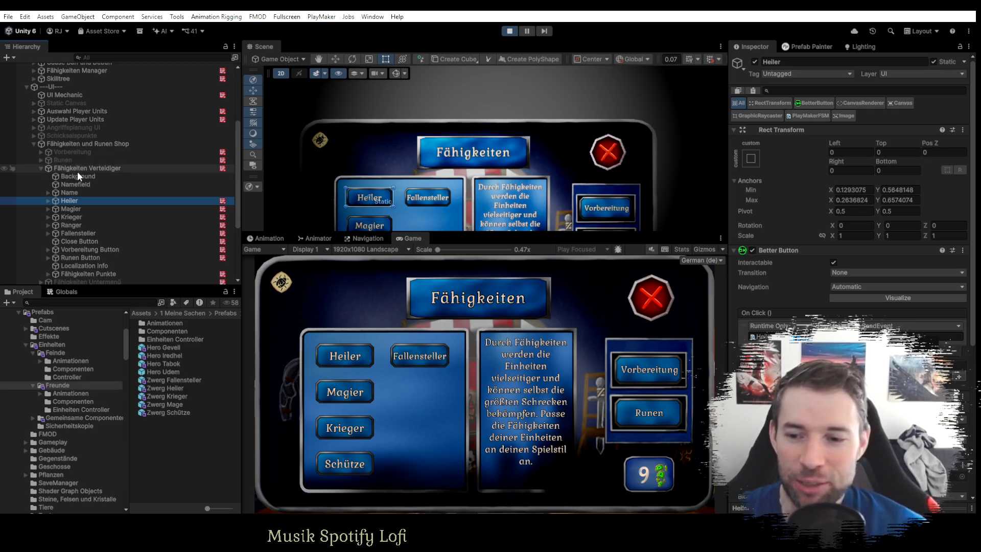
scroll(77, 187, down, 3)
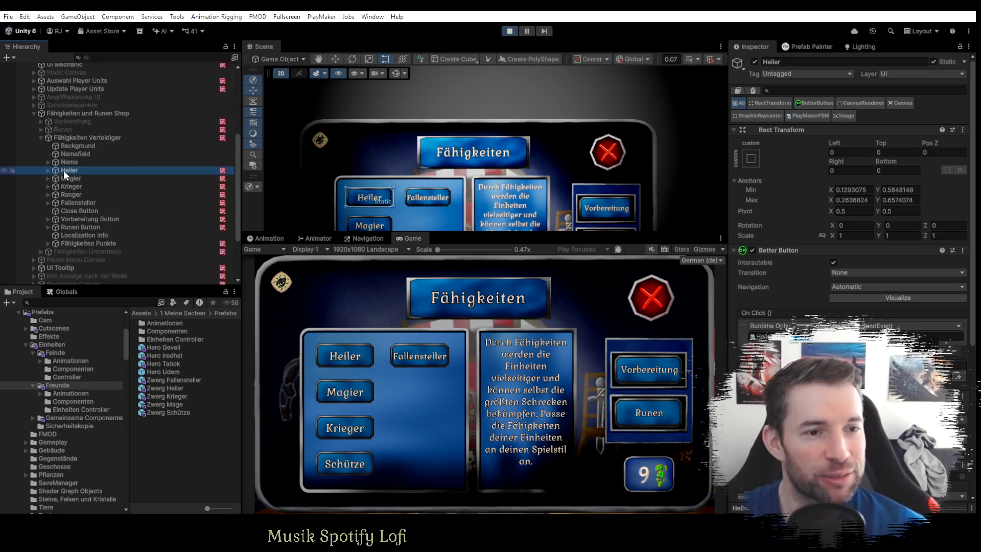
click(47, 179)
click(48, 179)
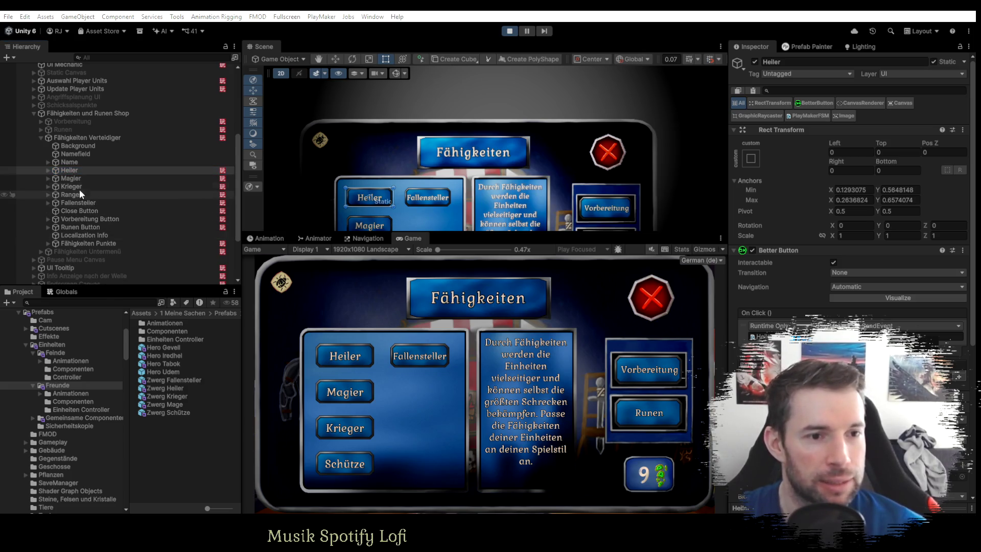
Inspect Fähigkeiten Verteidiger and the Magier, Krieger and Heiler button objects.
click(71, 139)
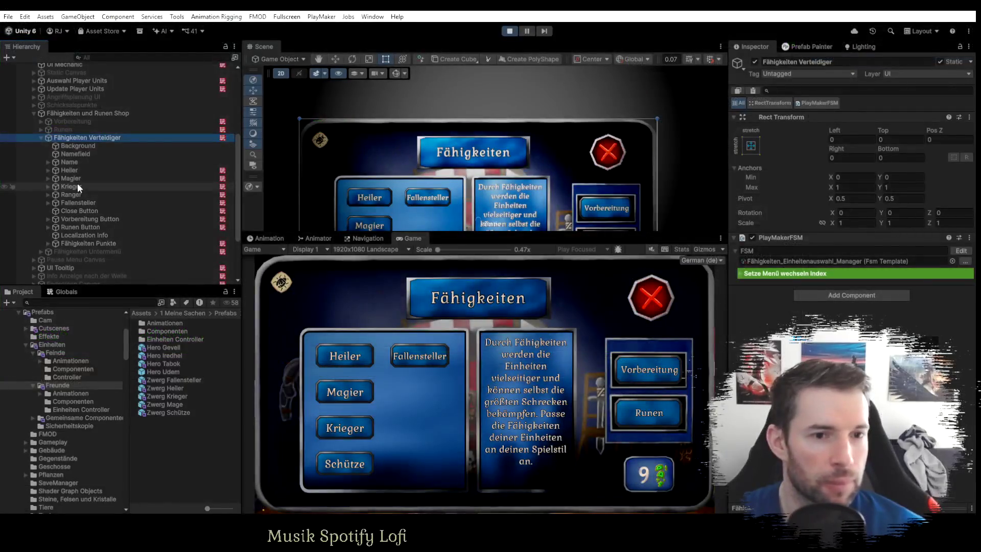
click(75, 179)
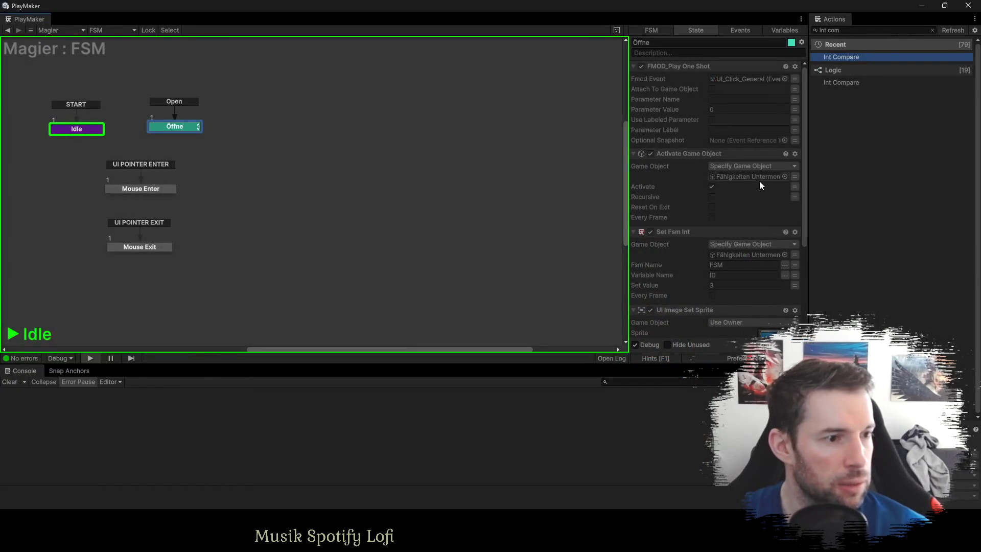
scroll(760, 182, down, 3)
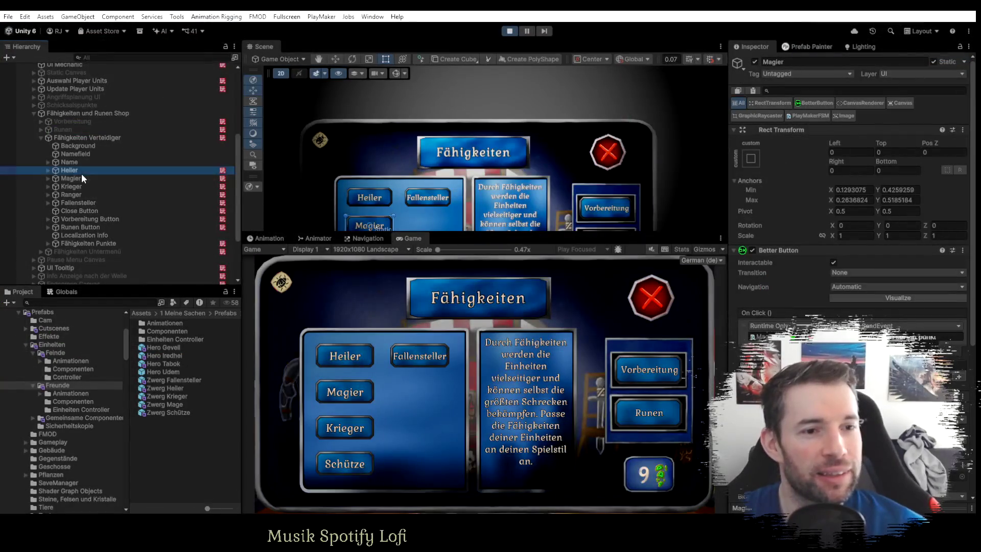
click(79, 178)
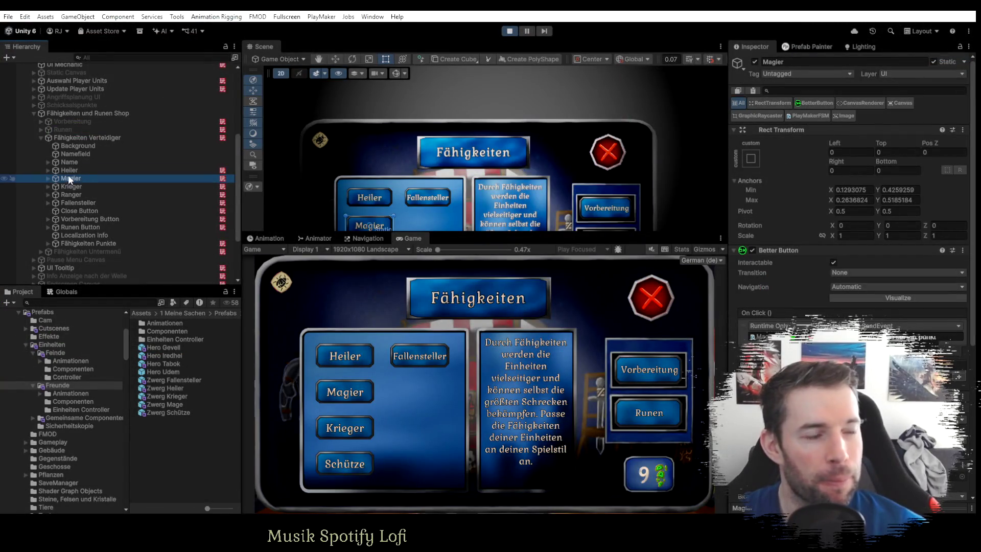
click(74, 186)
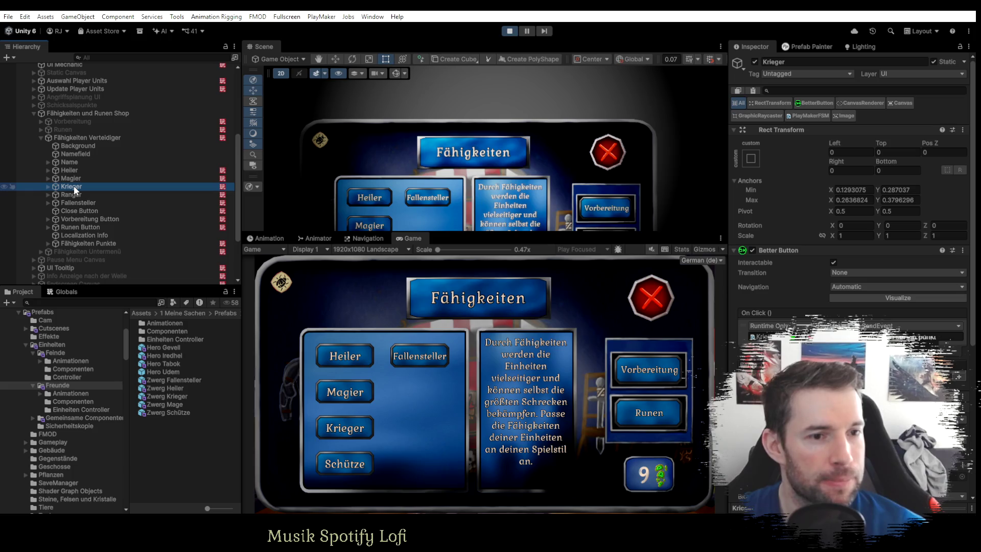
click(75, 137)
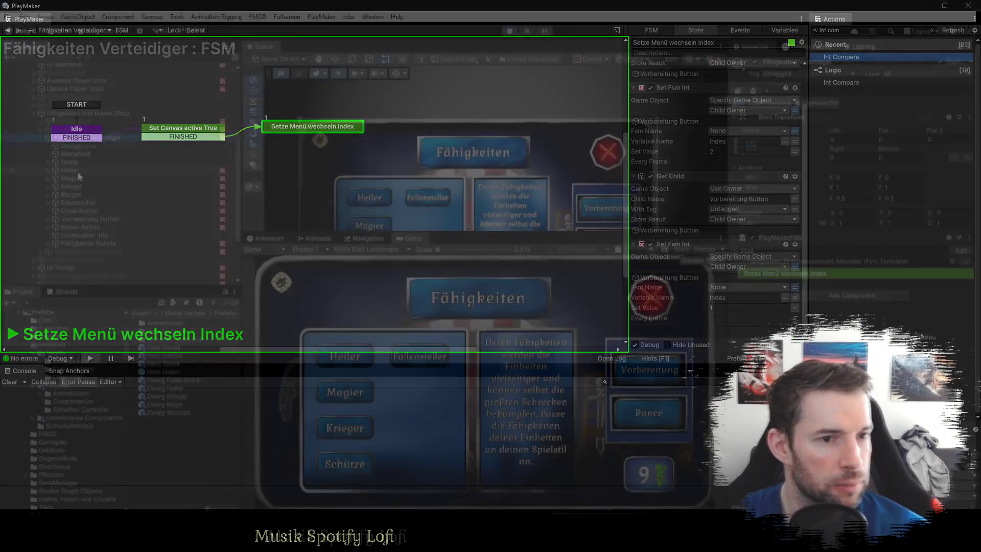
click(77, 171)
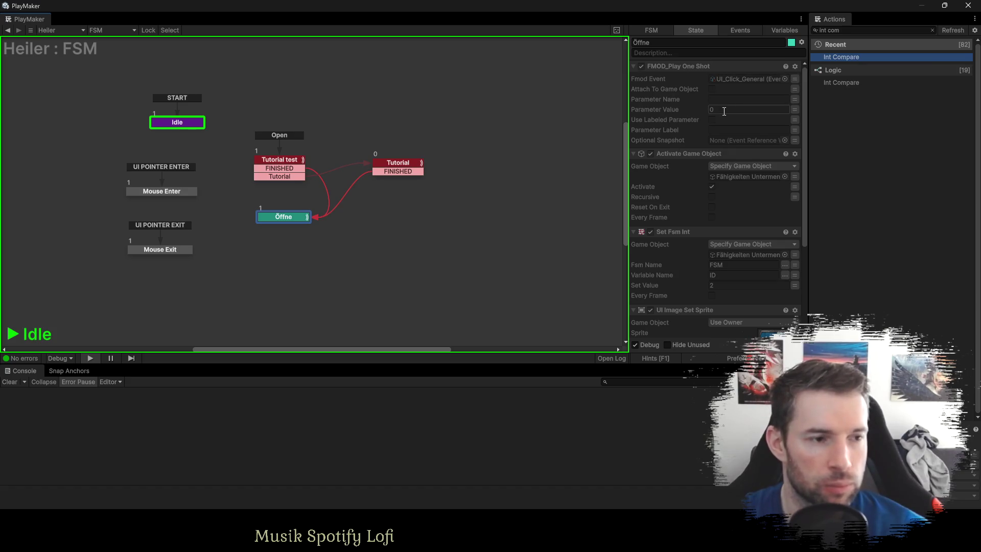
scroll(734, 231, down, 3)
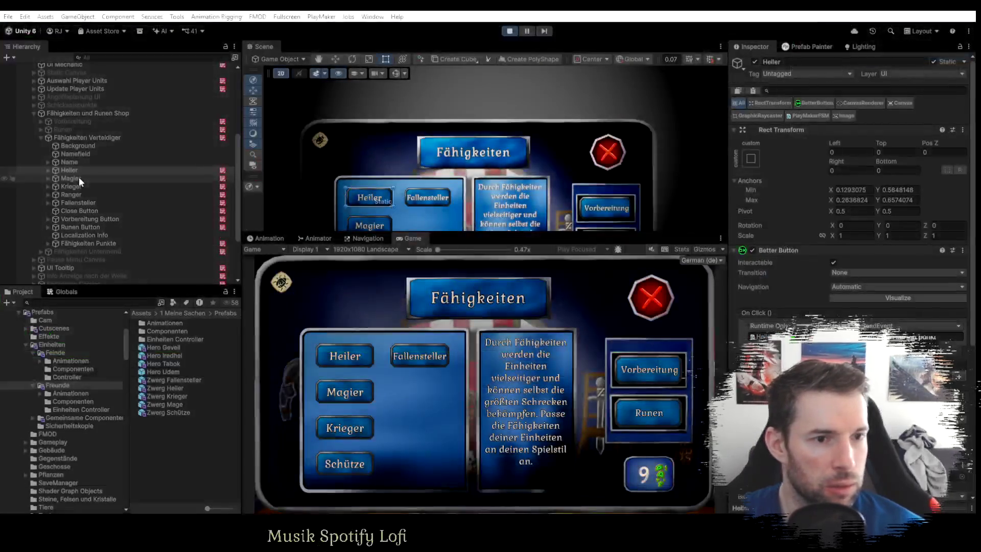
Check the Magier and Krieger buttons' FSM graphs for their ID, then select Ranger.
click(78, 177)
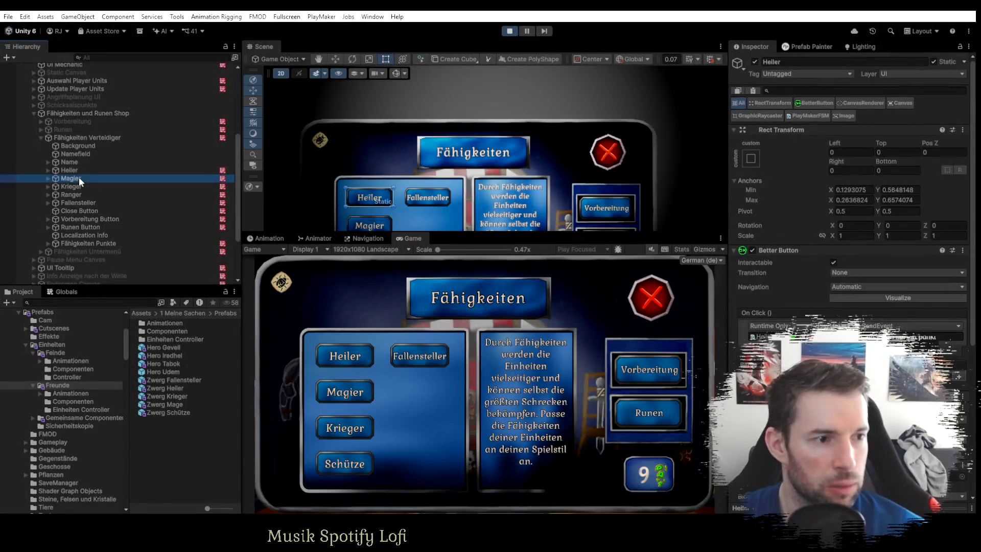
key(alt+Tab)
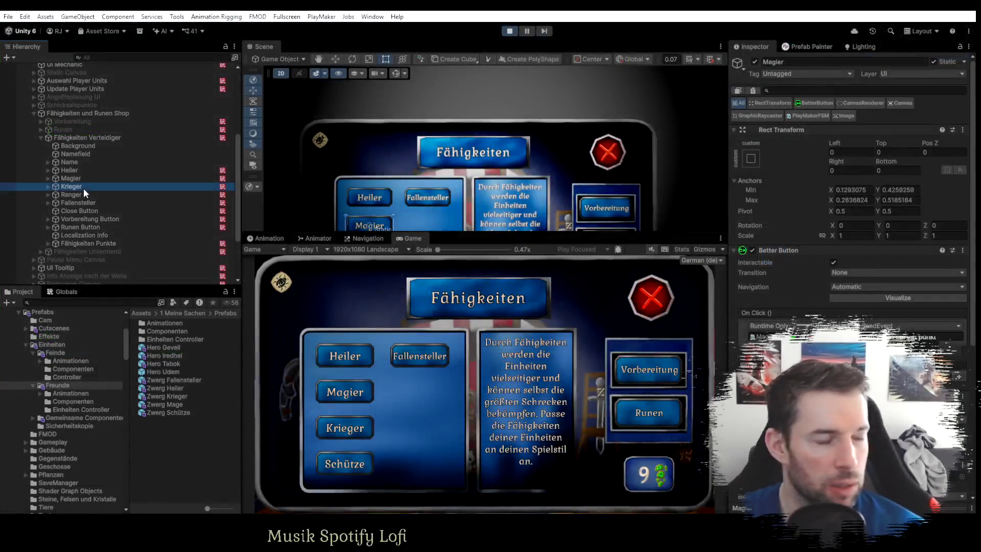
click(72, 187)
key(alt+Tab)
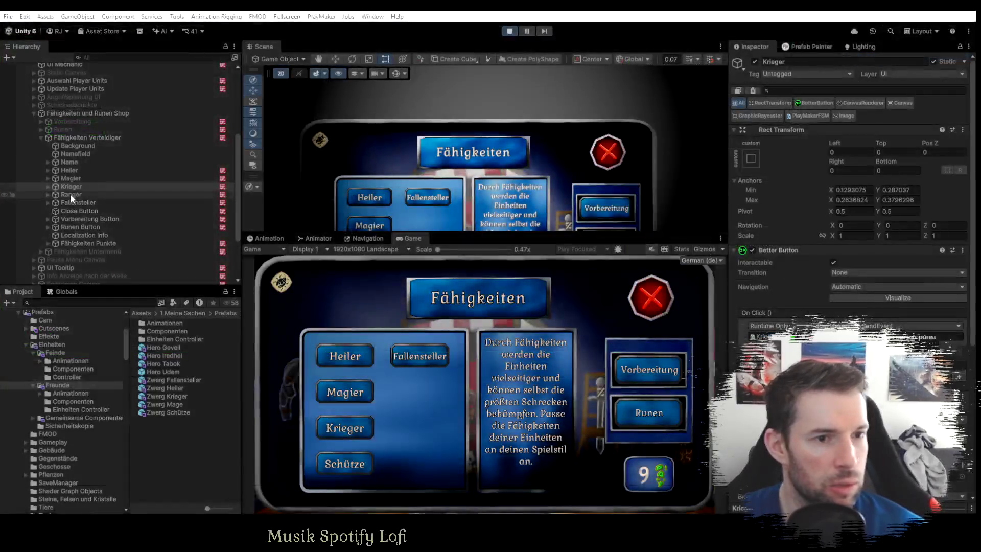
click(70, 194)
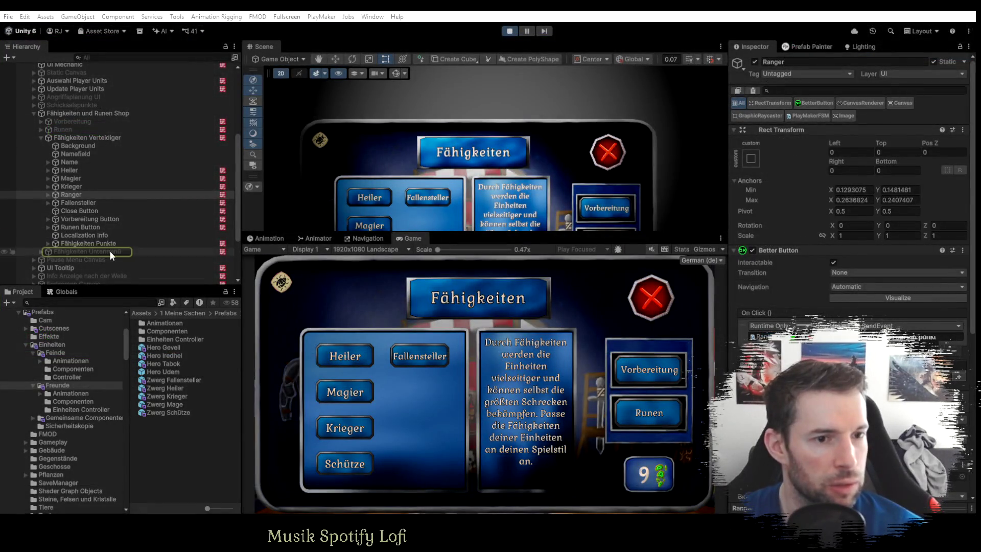
Review Fähigkeiten Untermenü's FSM states, from Heiler and Resette through Deaktiviere restliche Childs.
click(106, 252)
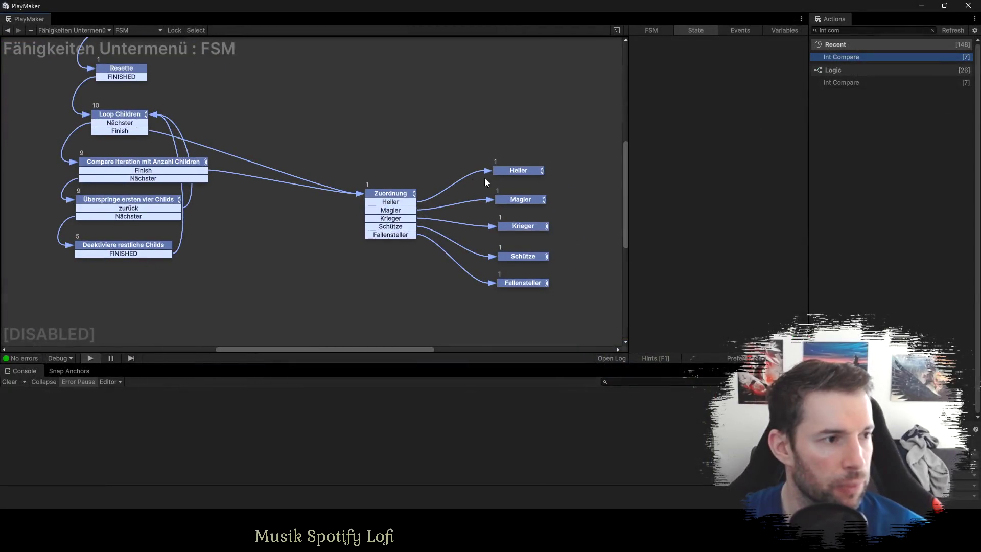
click(518, 171)
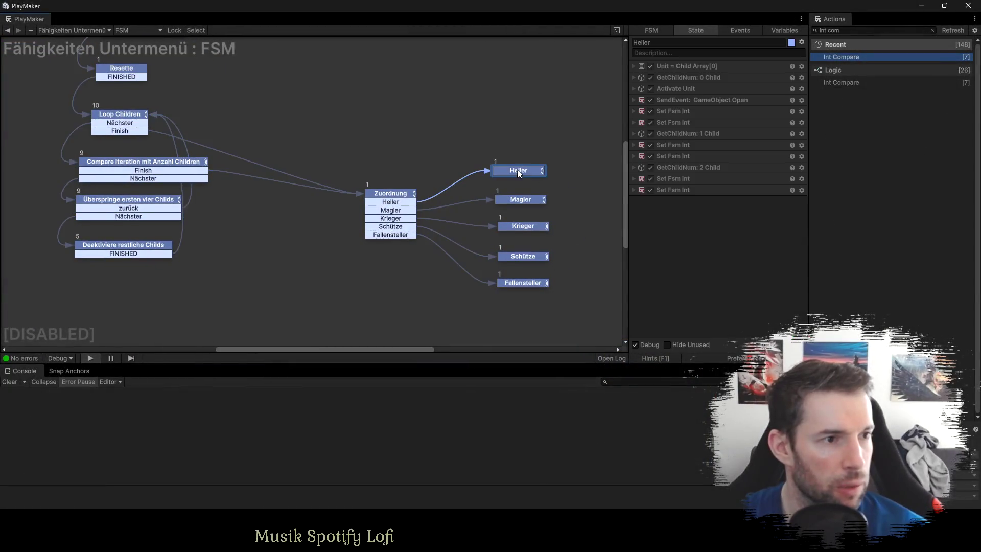
click(633, 66)
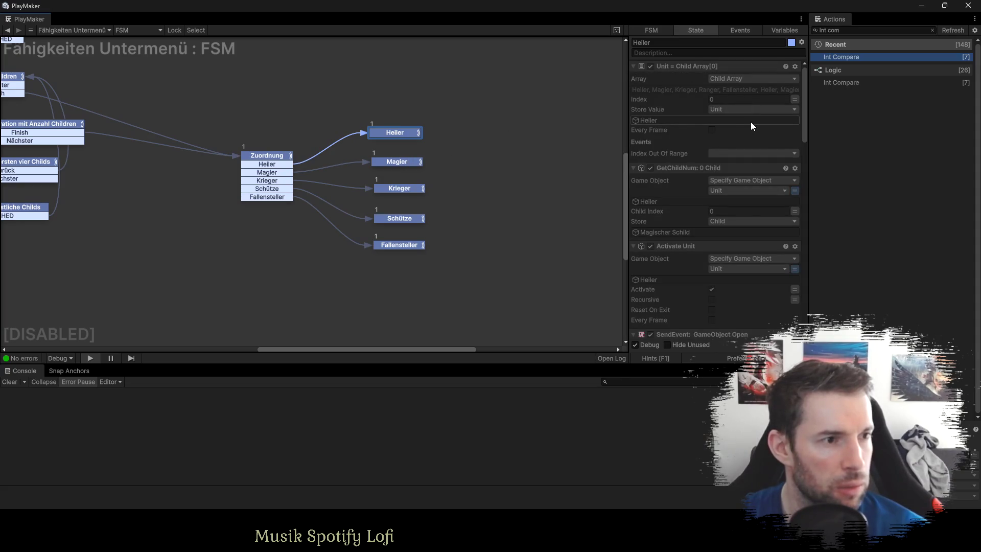
drag(254, 68, 386, 108)
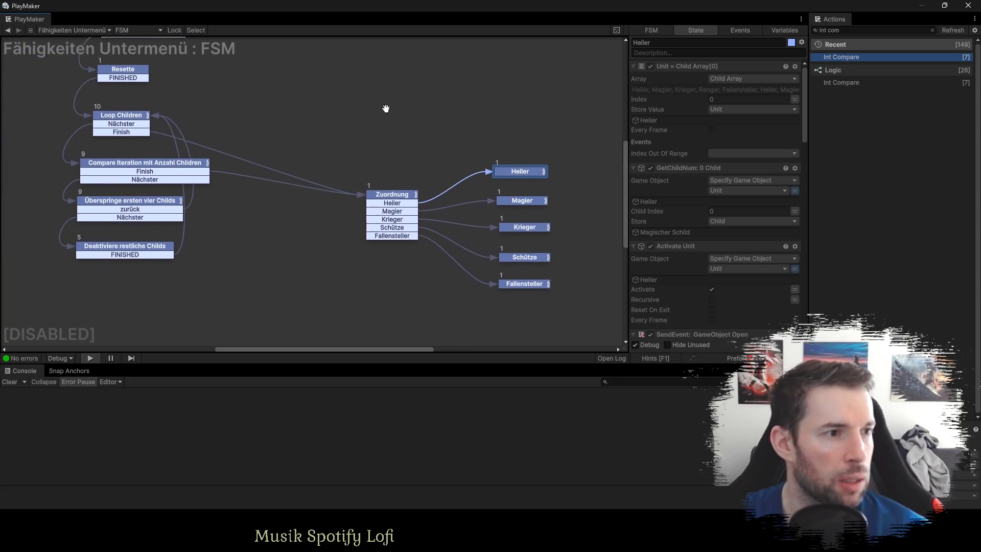
drag(474, 85, 613, 165)
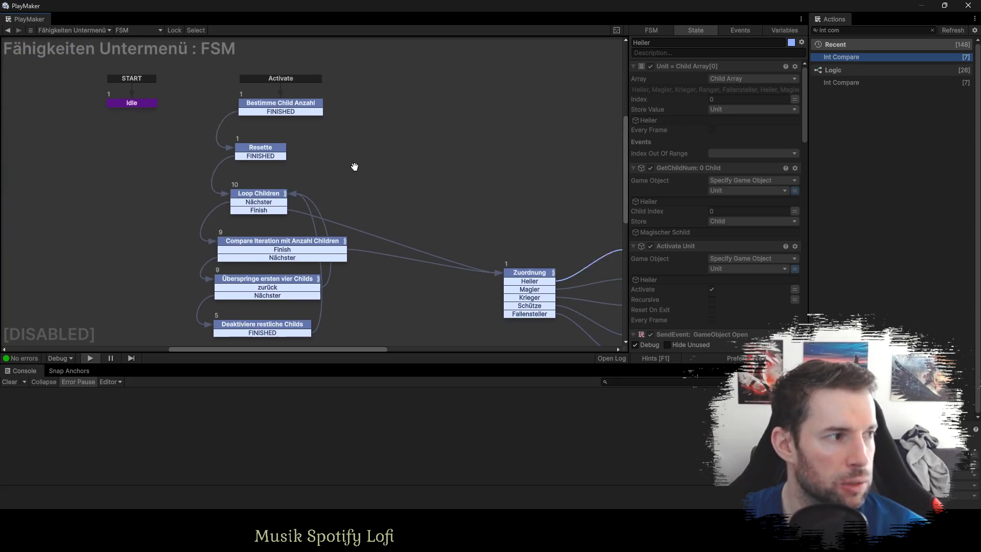
click(258, 156)
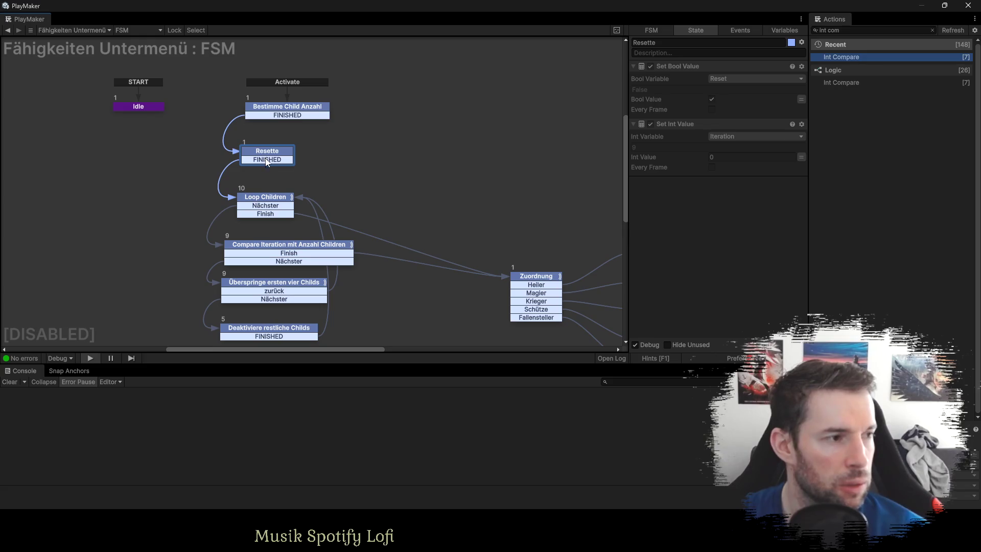
click(271, 201)
click(288, 109)
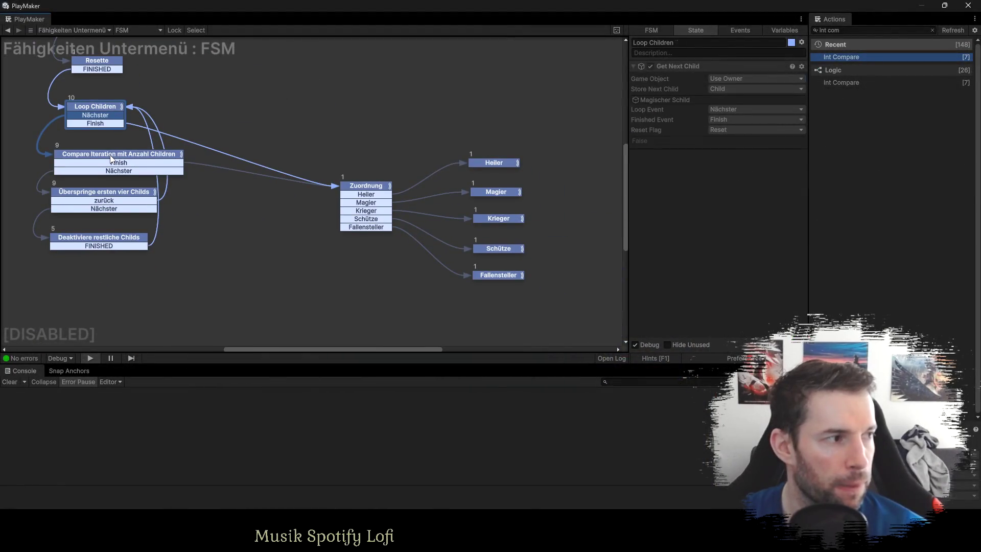
click(115, 156)
click(100, 198)
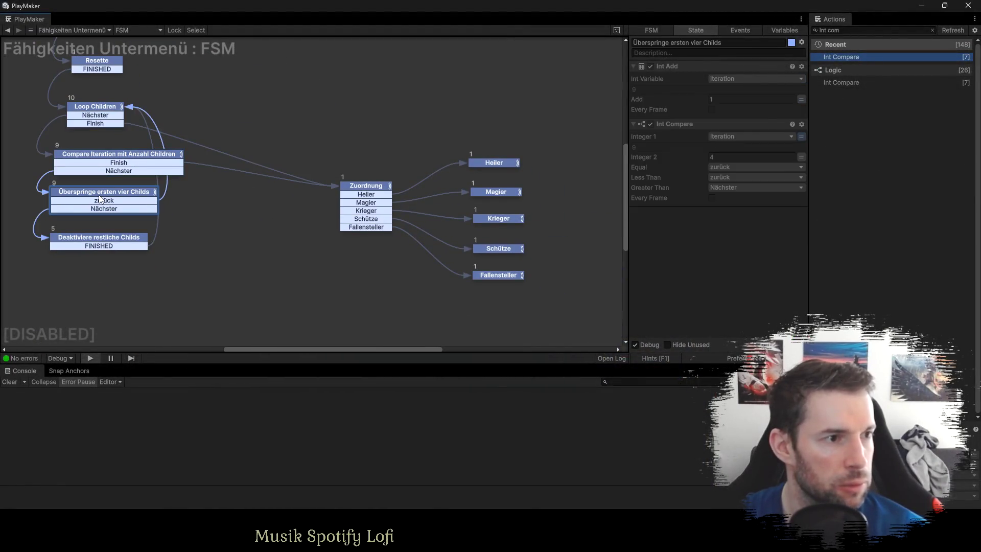
click(93, 241)
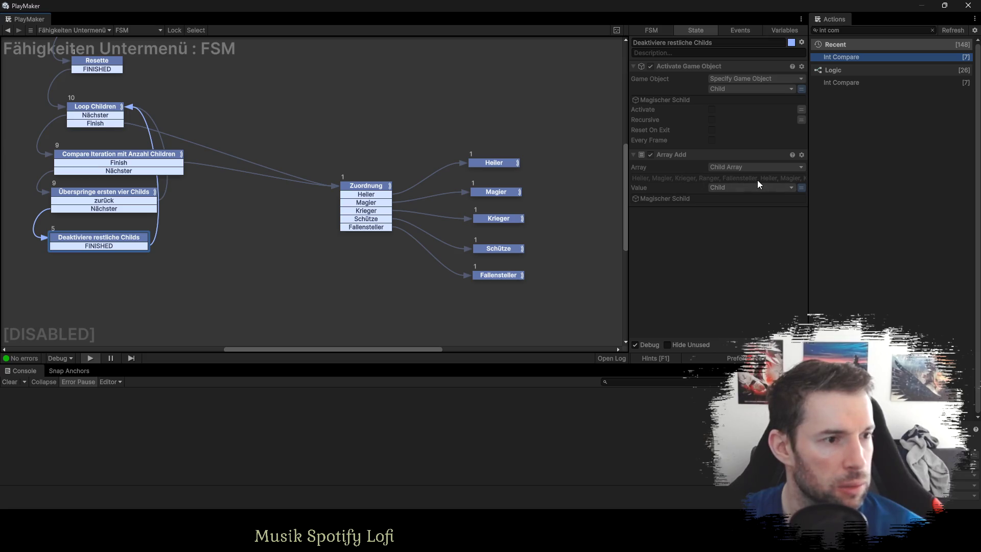
Check the Child Array variable's contents, then view the template's Resette state actions.
click(773, 29)
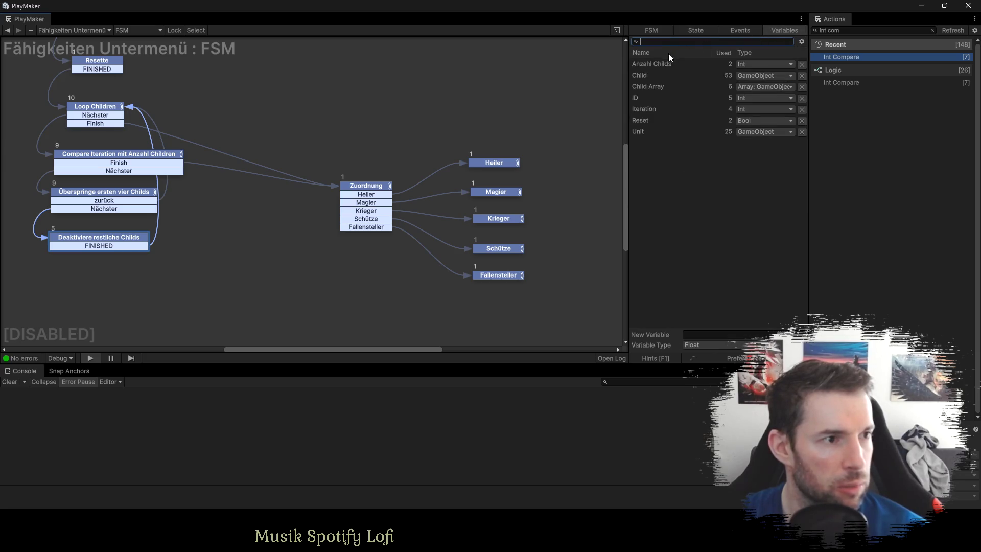
click(649, 89)
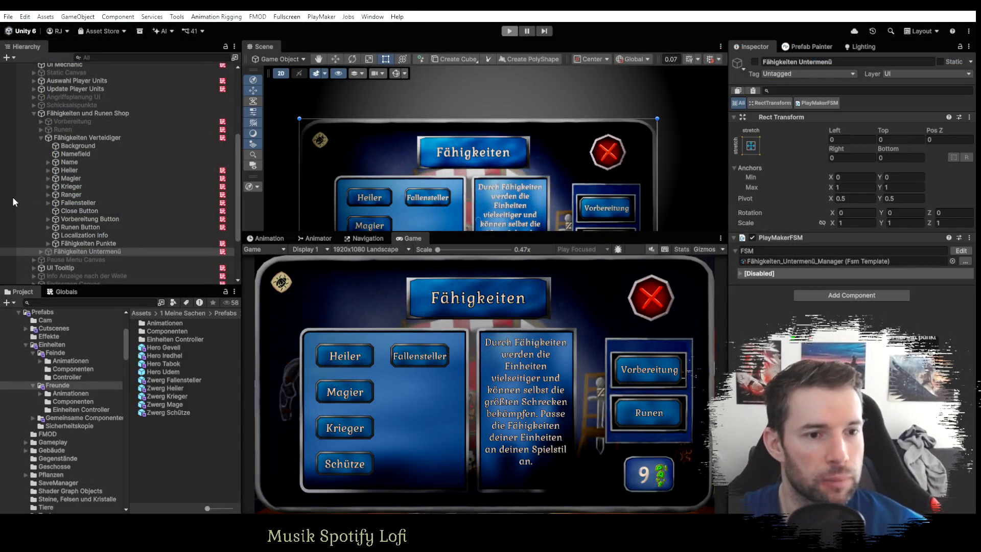
click(72, 251)
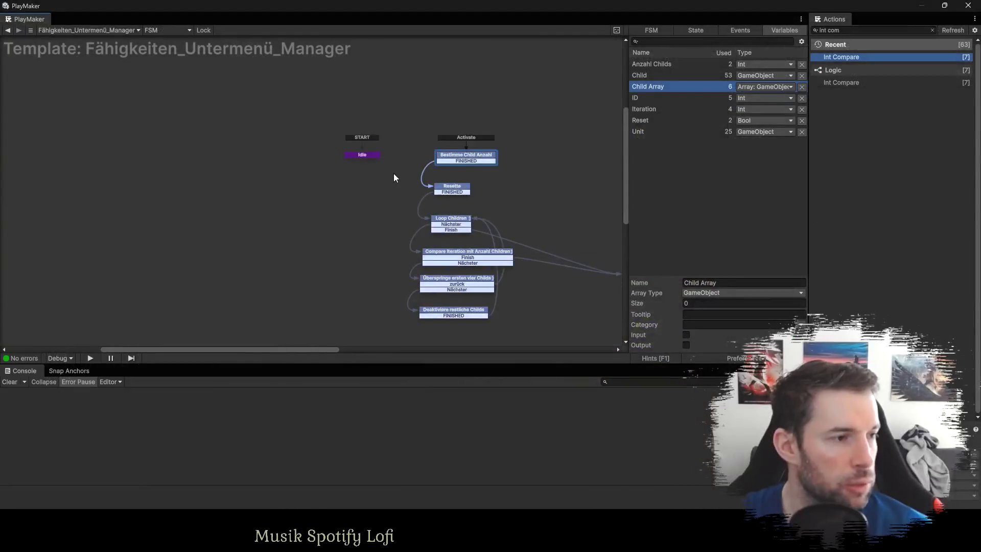
scroll(396, 176, up, 3)
mouse_move(530, 202)
mouse_down()
mouse_move(364, 164)
mouse_move(285, 161)
mouse_up()
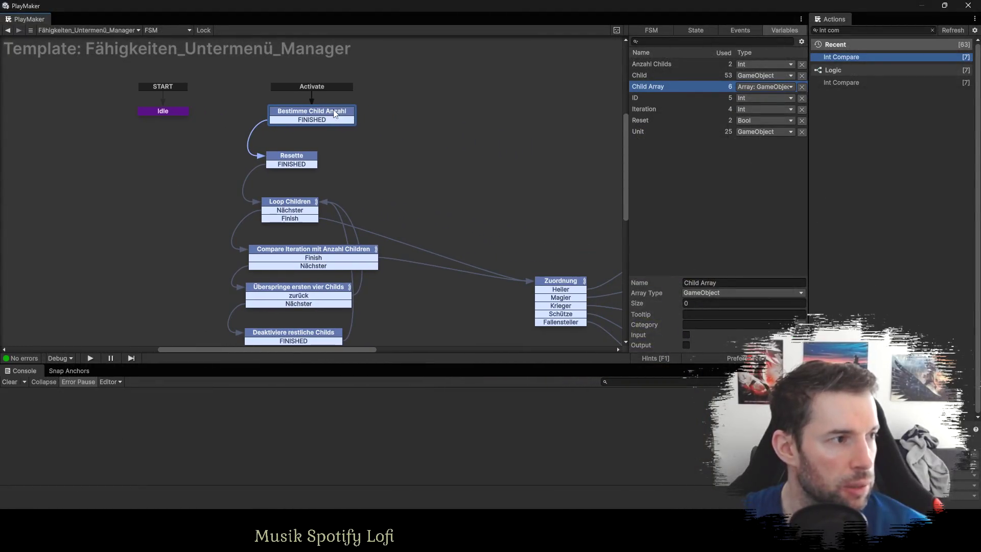
click(285, 161)
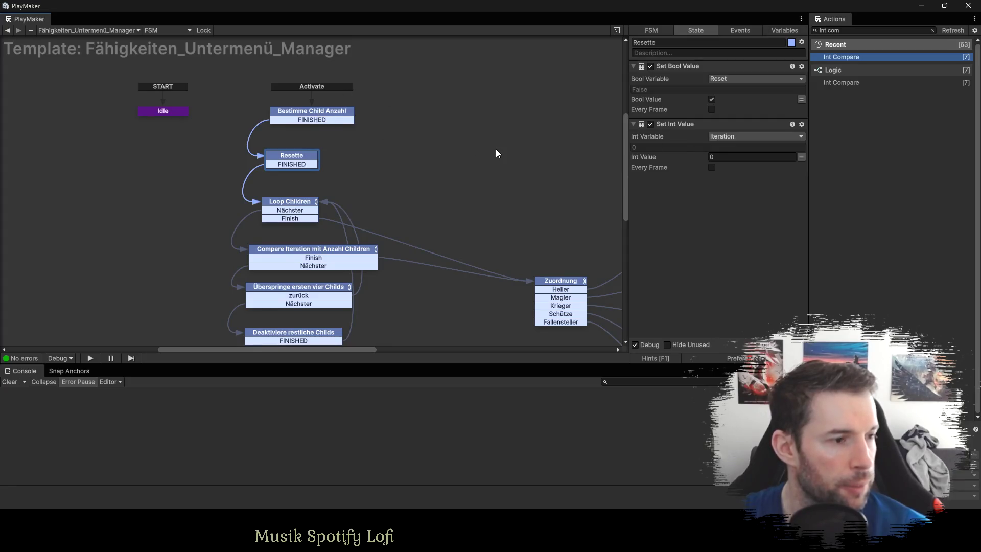
click(846, 30)
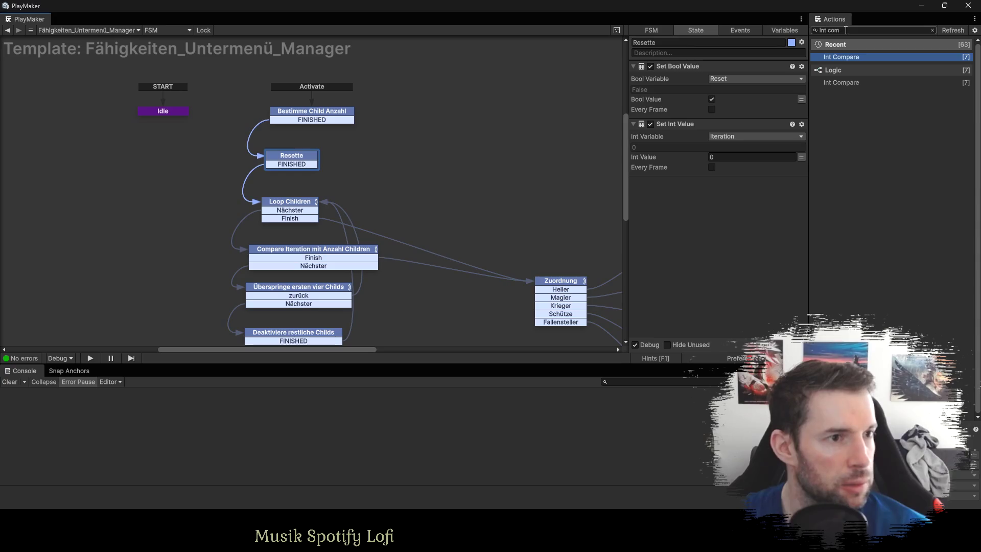
Add an Array Remove All action on Child Array to Resette, then start play mode.
text(array re)
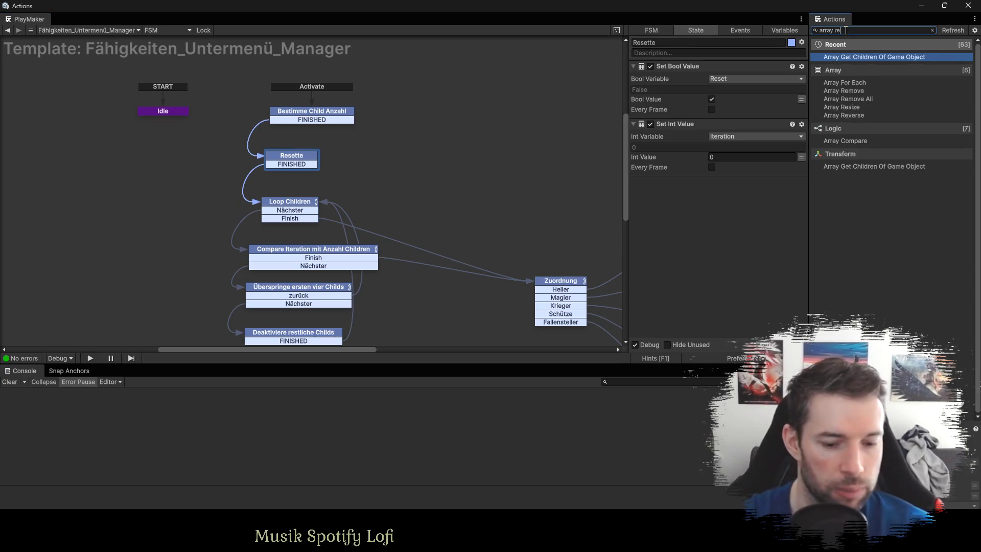
text(move)
key(Down)
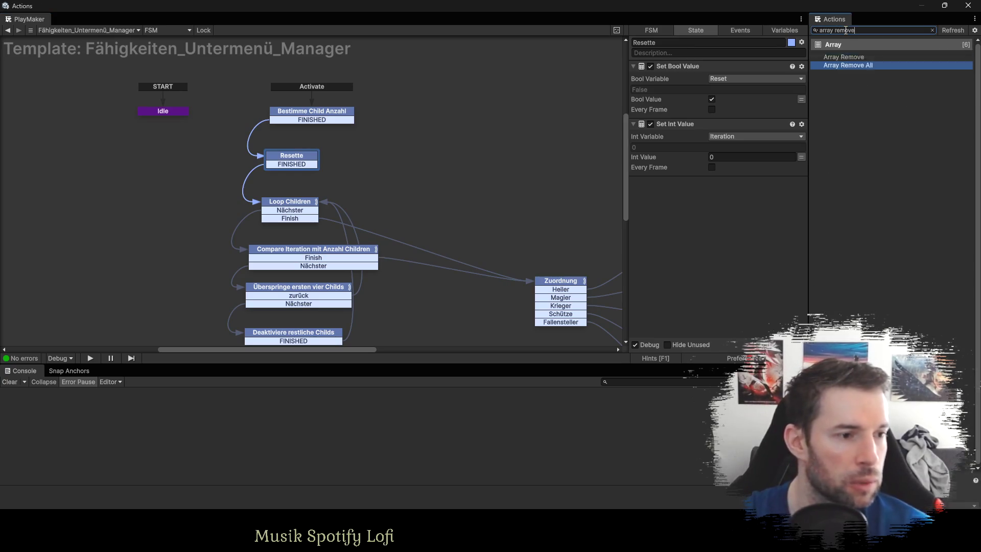
key(Return)
click(766, 194)
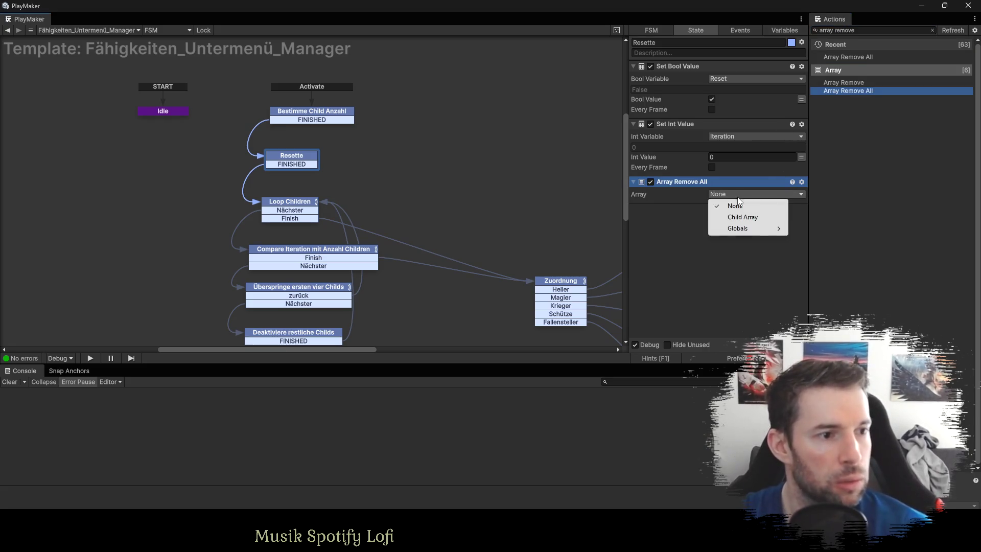
click(744, 217)
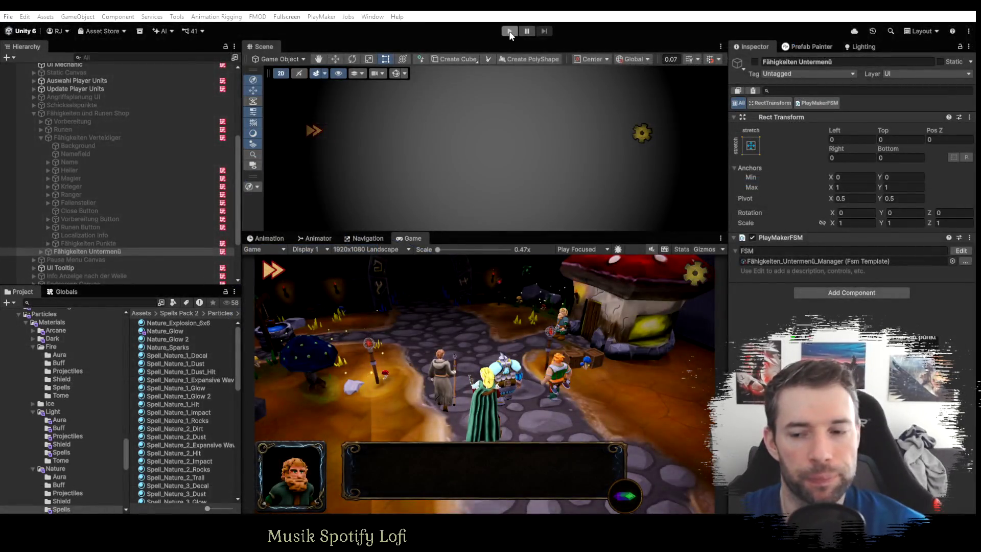
click(509, 32)
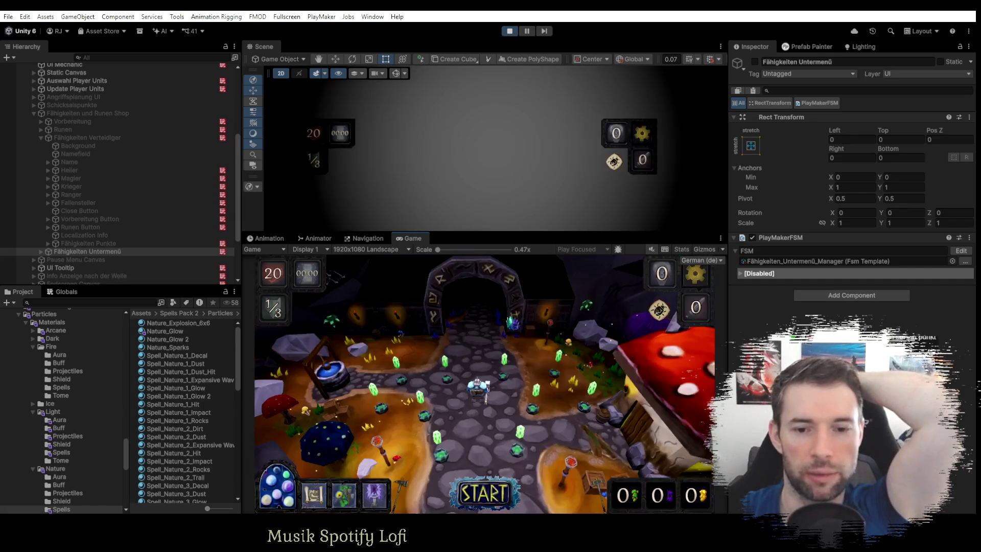
Deploy a unit with the Feuer card, then a Fallensteller with the Feuerfallen trap.
click(278, 368)
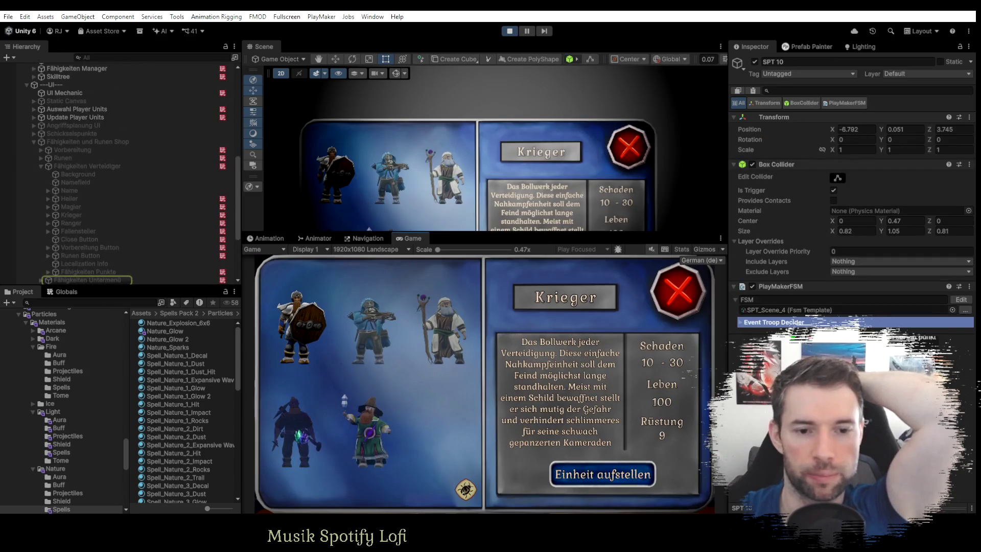
click(608, 476)
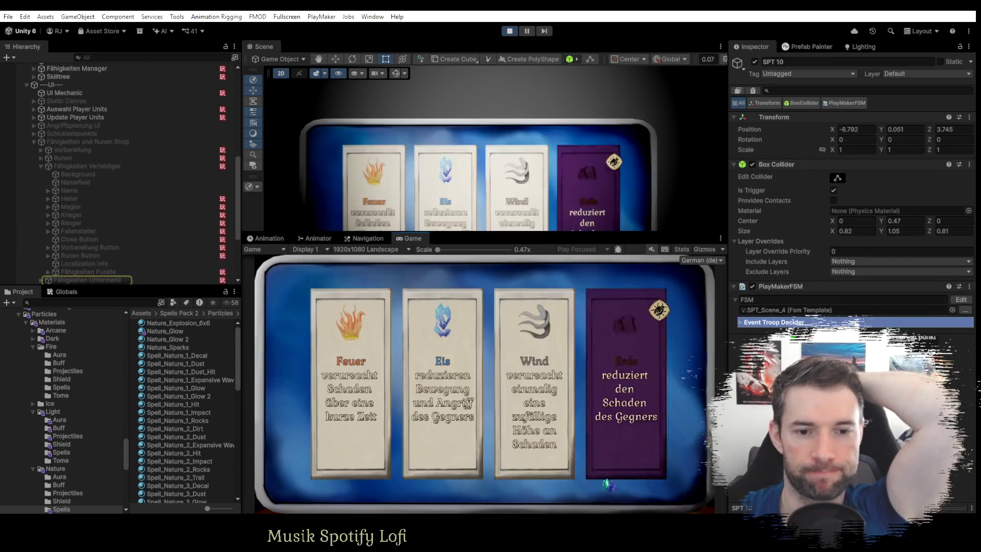
click(355, 376)
click(324, 383)
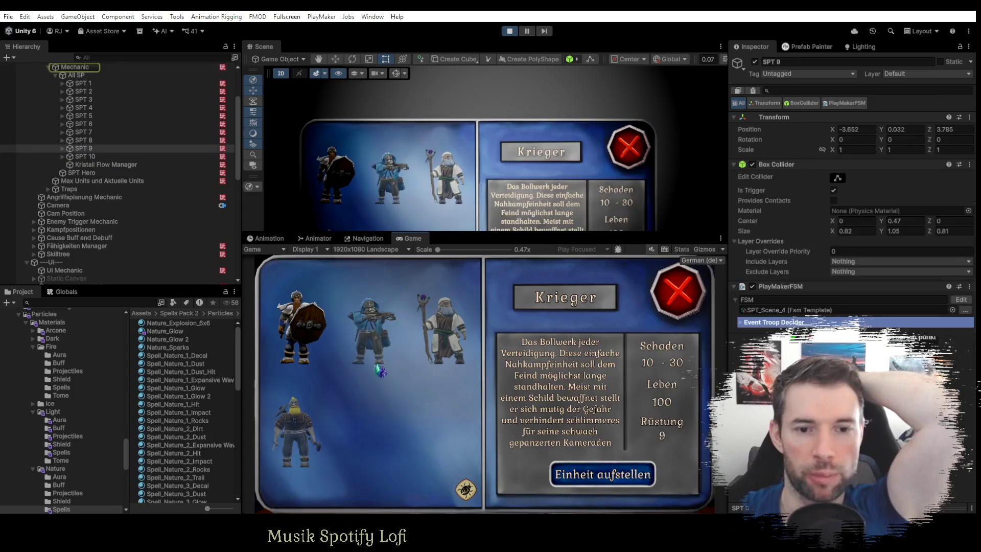
click(294, 432)
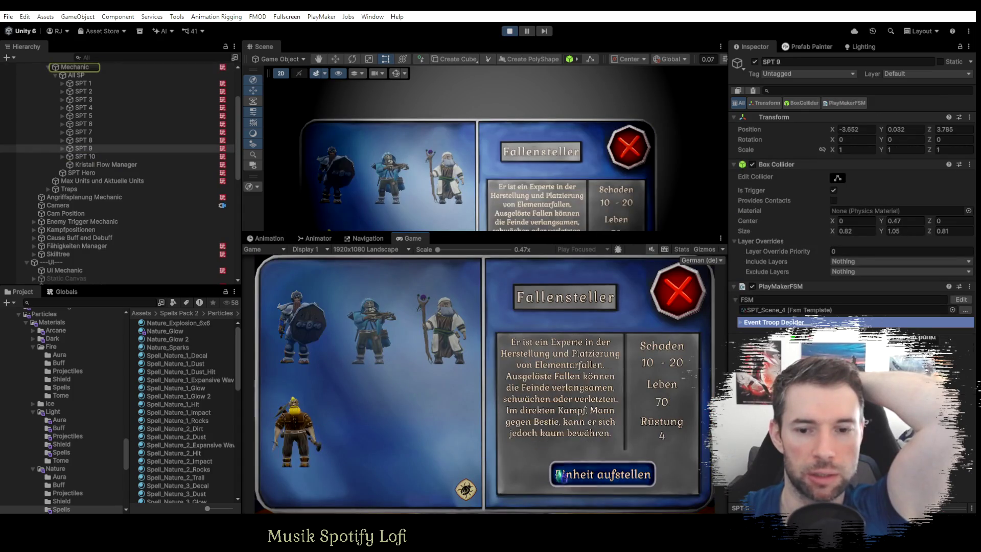
click(603, 474)
click(351, 388)
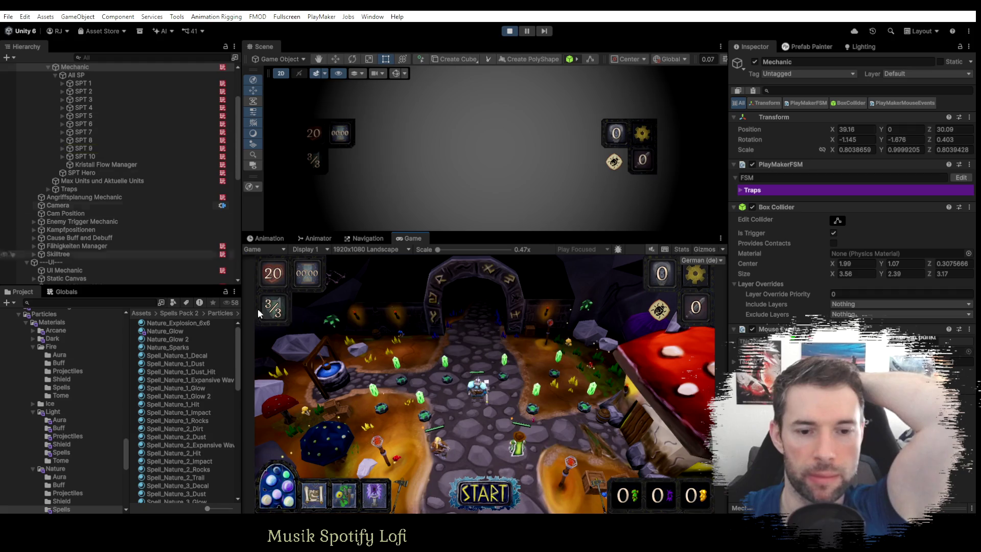
Set the Fähigkeiten Punkte global variable's value to 10 in PlayMaker Globals.
click(63, 292)
click(76, 463)
text(10)
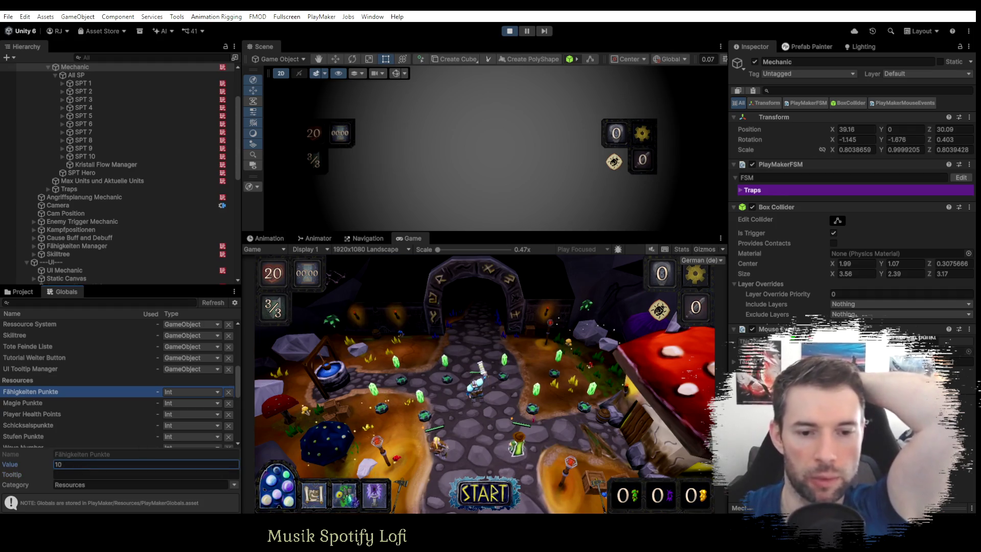
In the running game, go Vorbereitung → Fähigkeiten and open the Heiler skill details page.
click(431, 419)
click(648, 369)
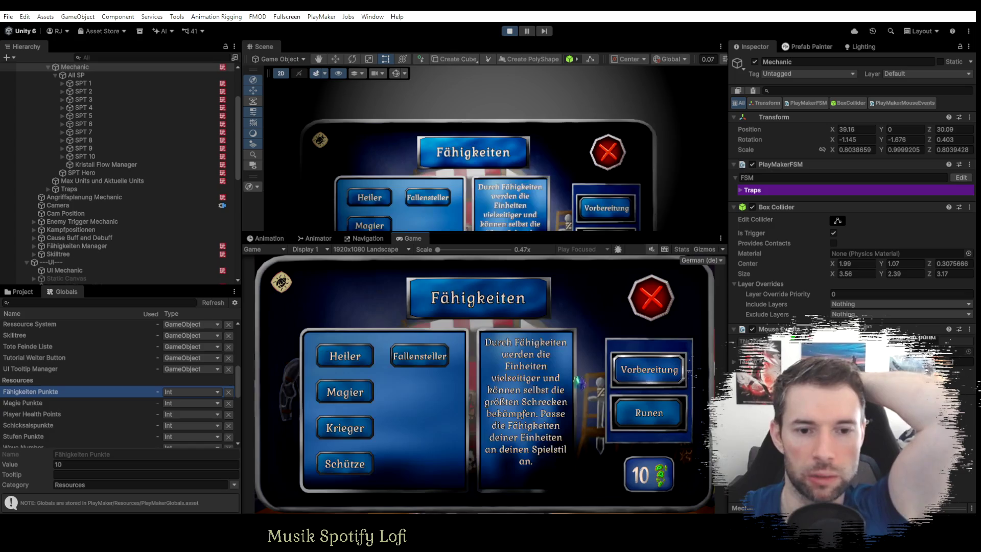
click(345, 359)
click(643, 327)
click(429, 358)
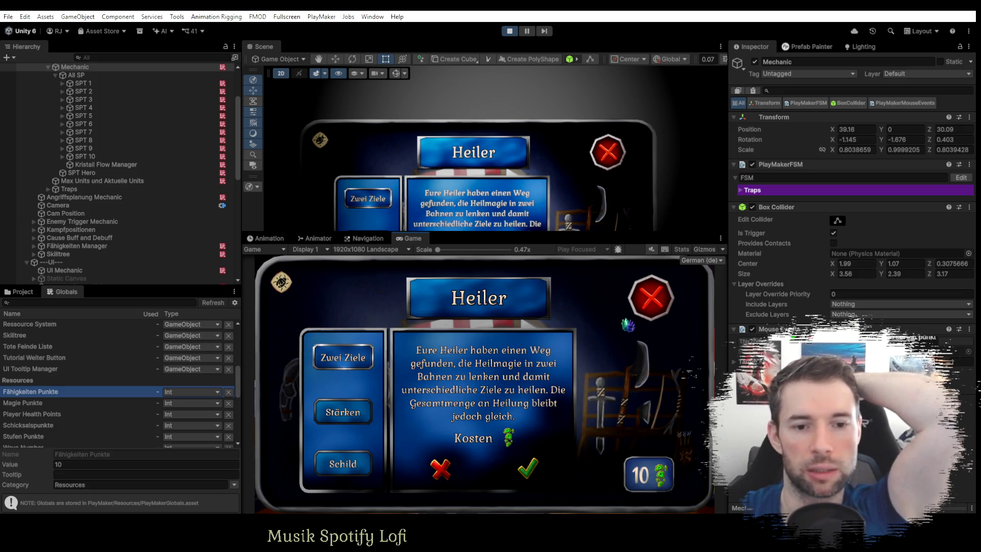
click(664, 307)
click(415, 354)
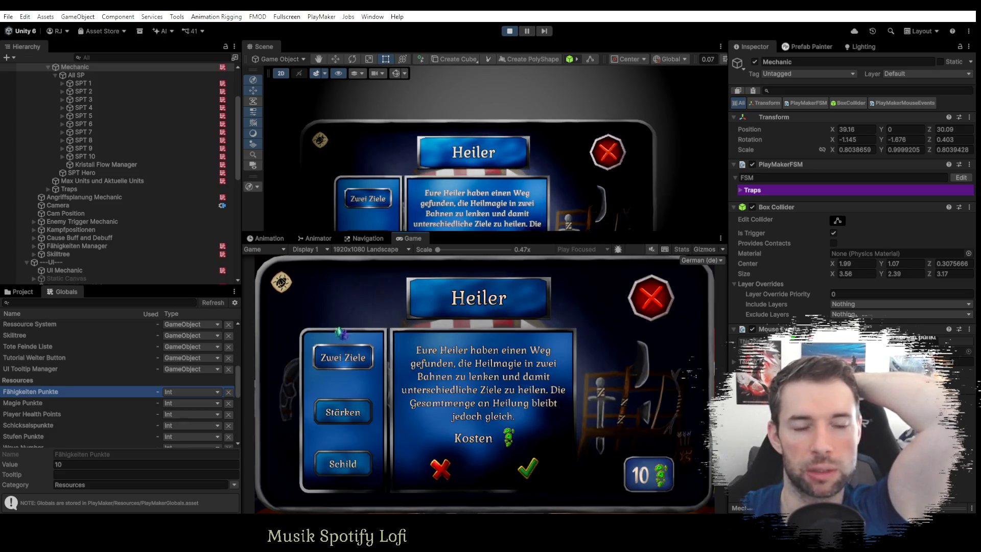
Select the Fähigkeiten Untermenü object in the Hierarchy.
scroll(118, 225, down, 5)
scroll(97, 235, down, 3)
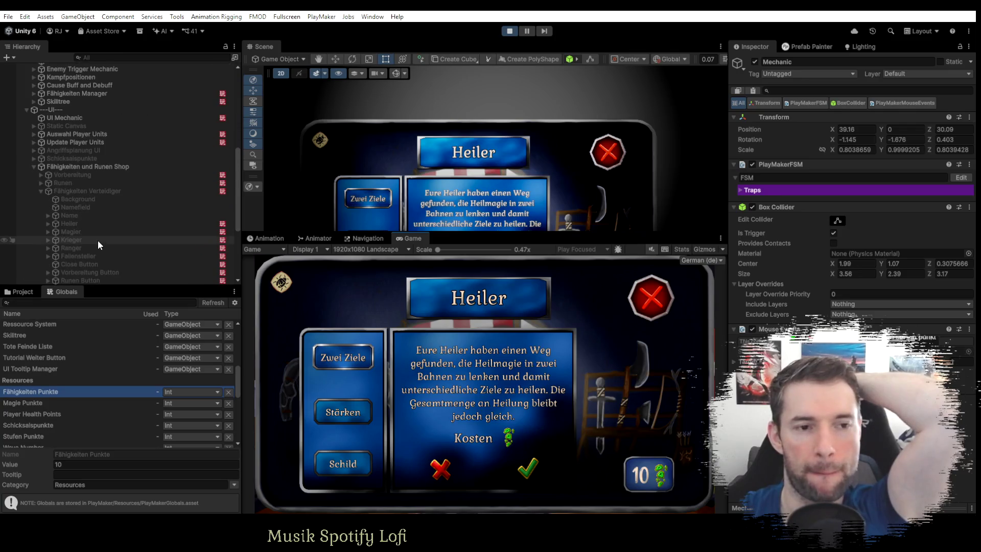
scroll(97, 241, down, 5)
click(92, 183)
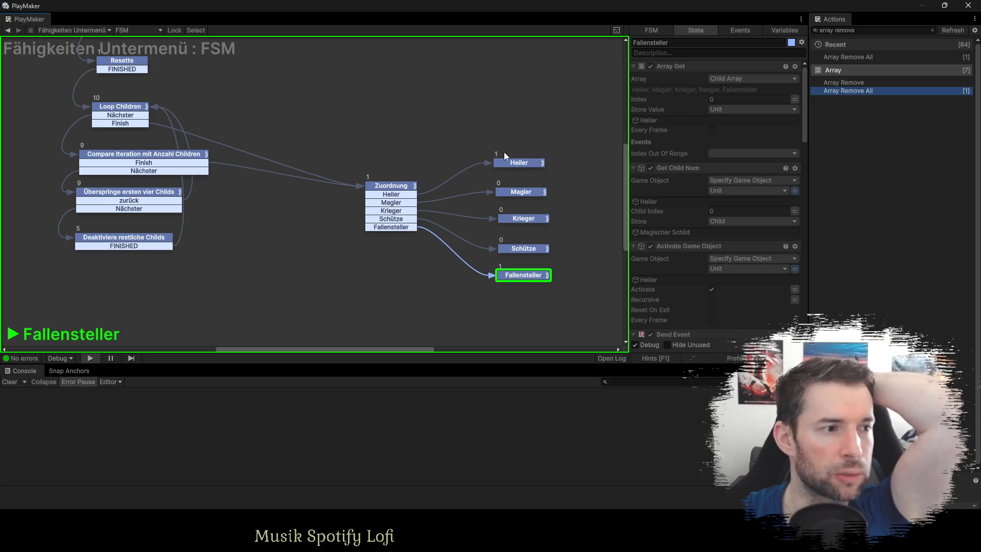
click(512, 164)
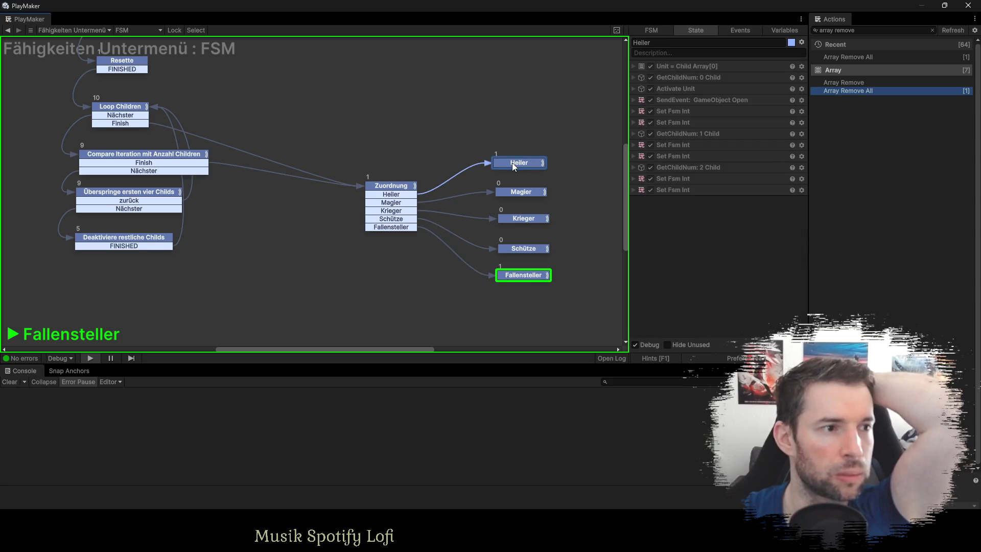
click(635, 66)
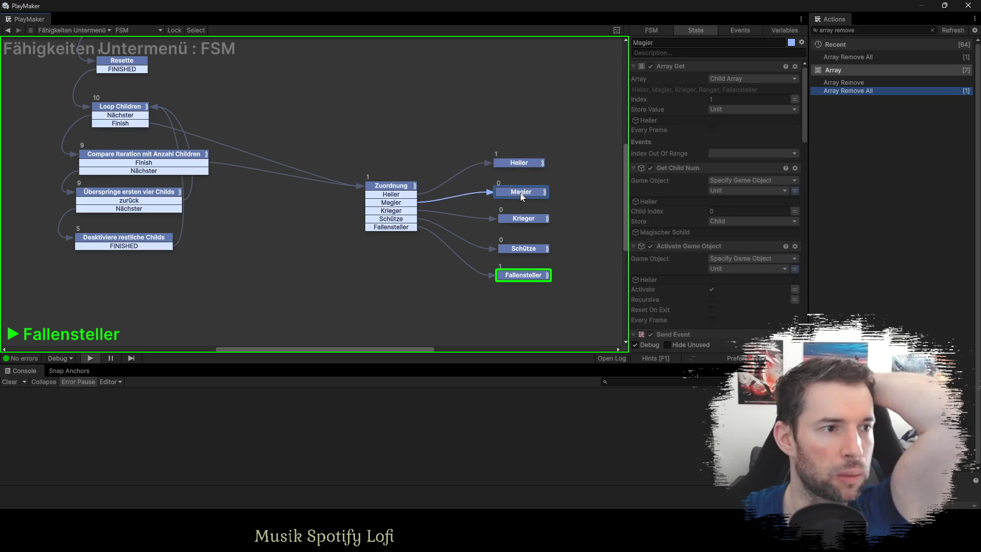
click(518, 220)
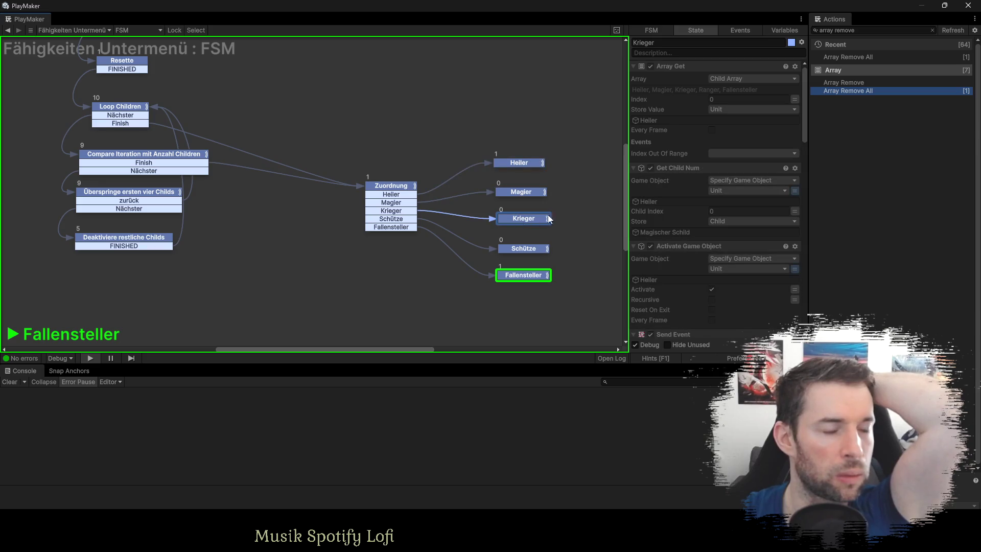
click(522, 249)
click(518, 277)
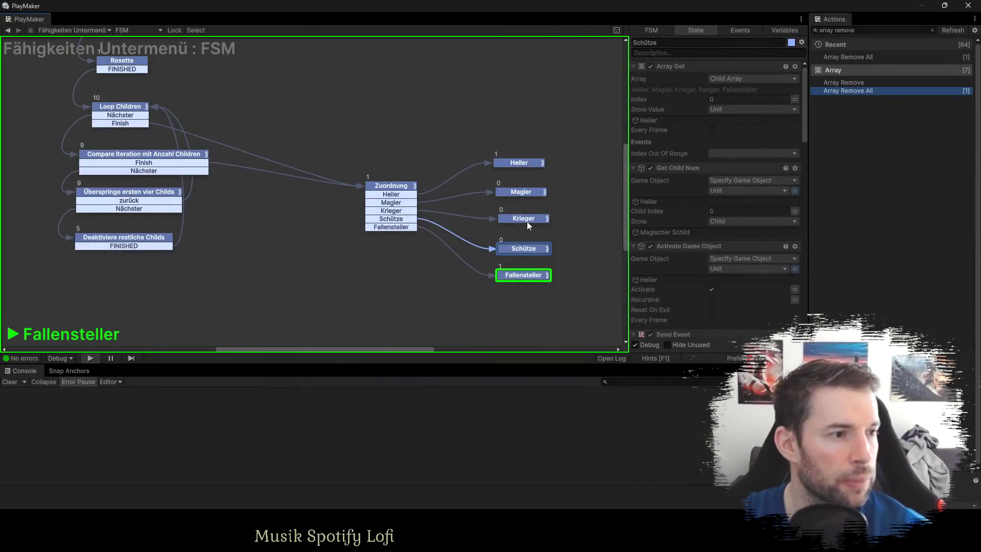
click(523, 193)
click(521, 167)
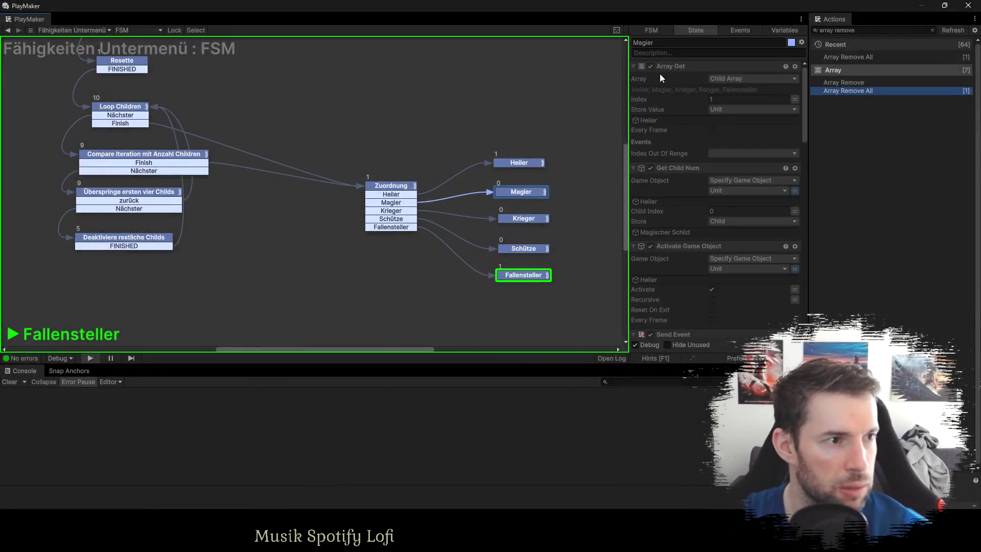
Collapse the Krieger state's action list and exit Play mode with Ctrl+P.
click(633, 64)
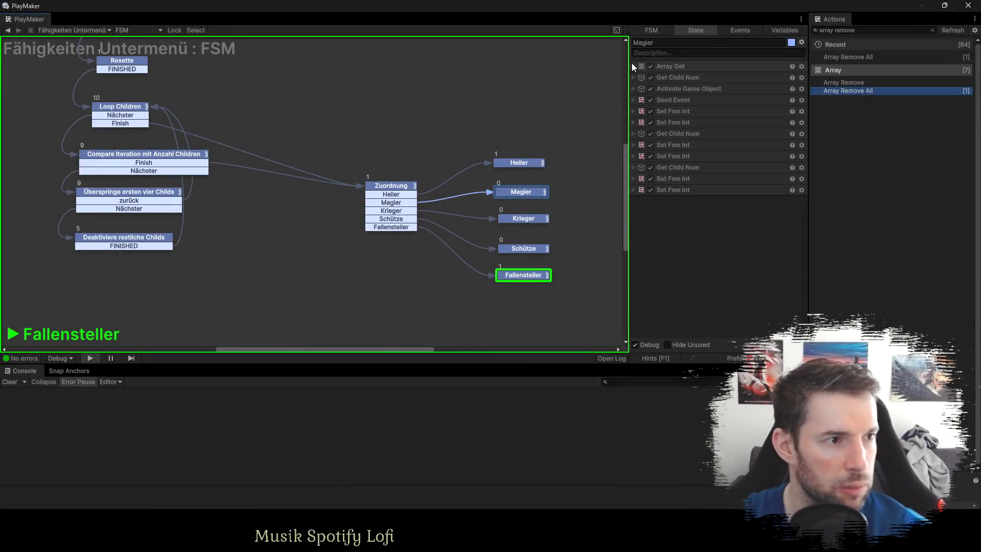
click(532, 218)
click(635, 66)
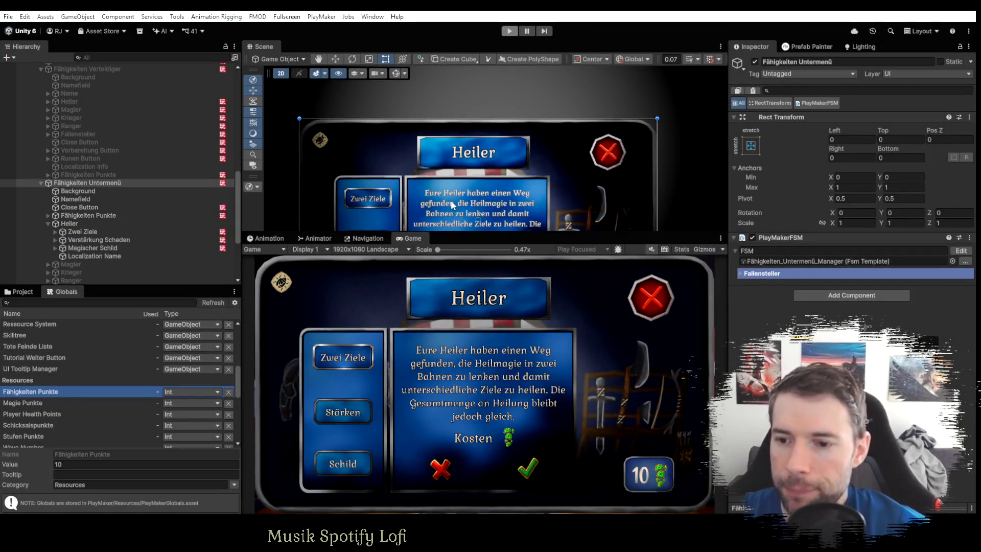
key(ctrl+p)
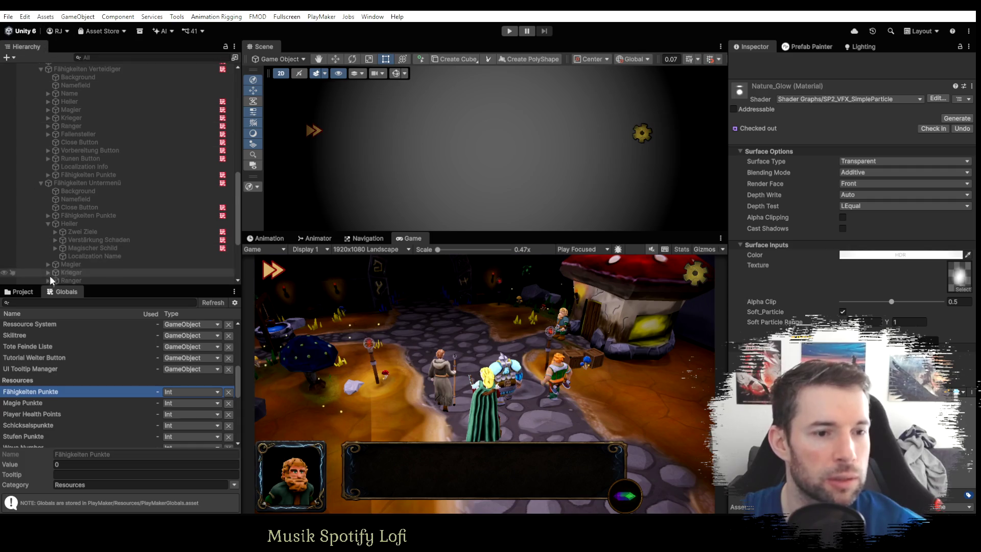
Store 10 as the Fähigkeiten Punkte value, then scroll back up the Project folder tree.
click(79, 464)
text(10)
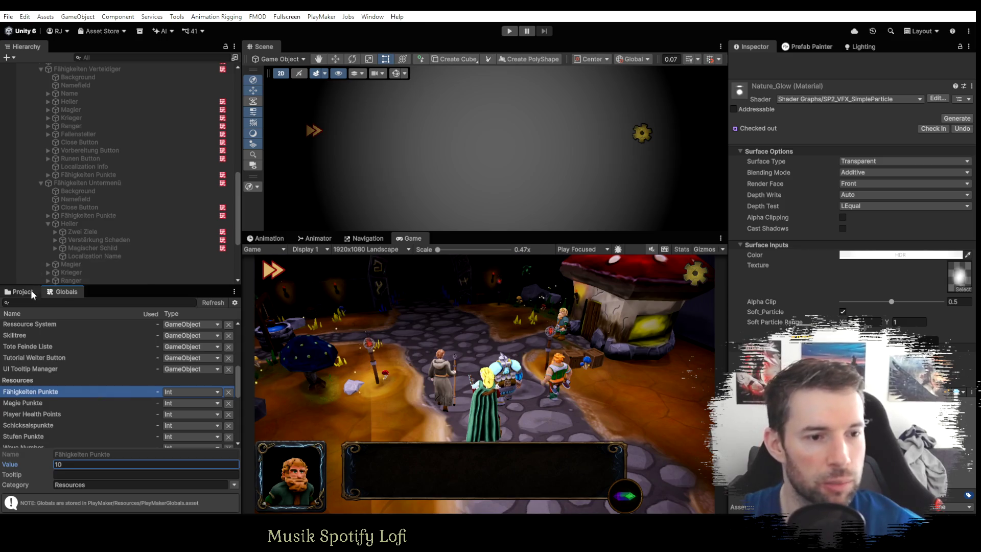
click(29, 291)
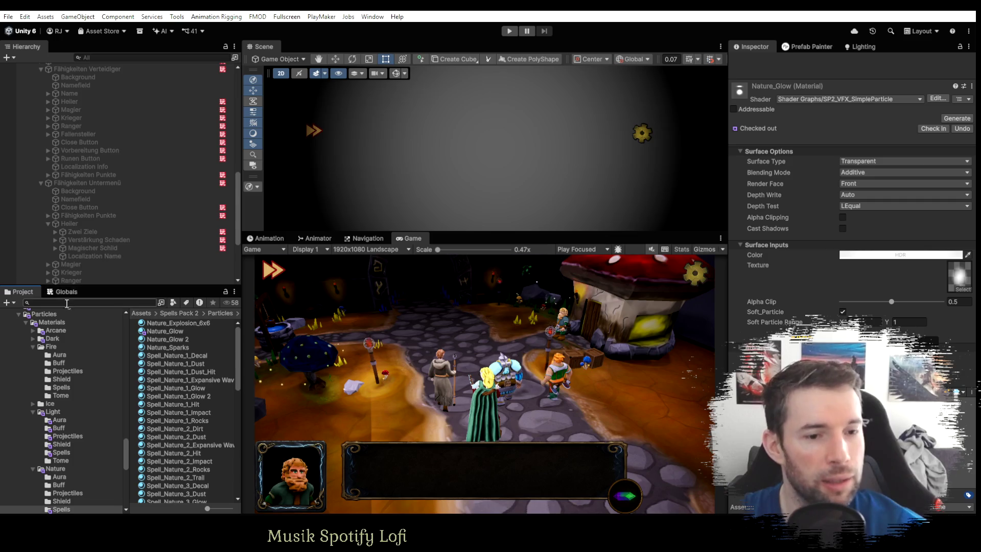
scroll(45, 358, up, 15)
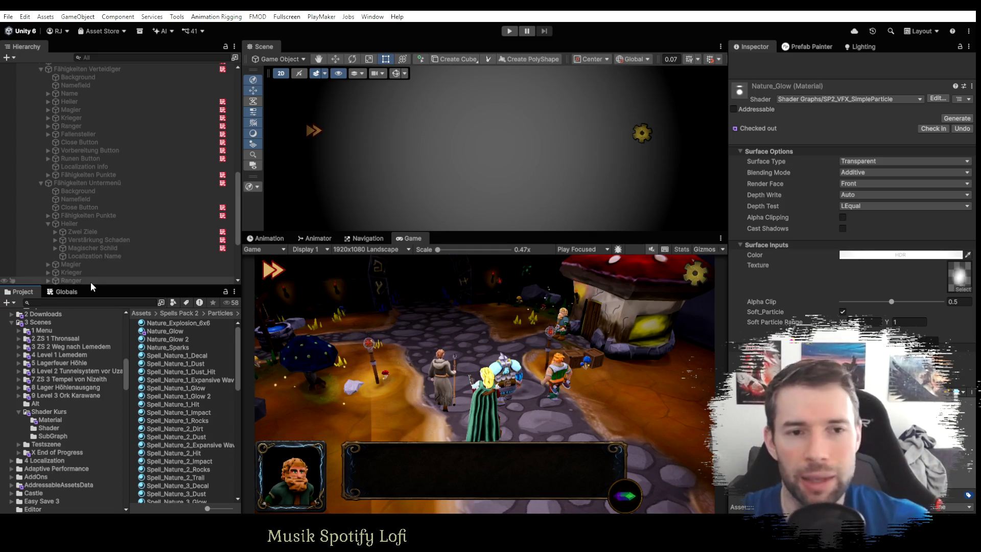
scroll(114, 254, up, 5)
scroll(114, 250, up, 6)
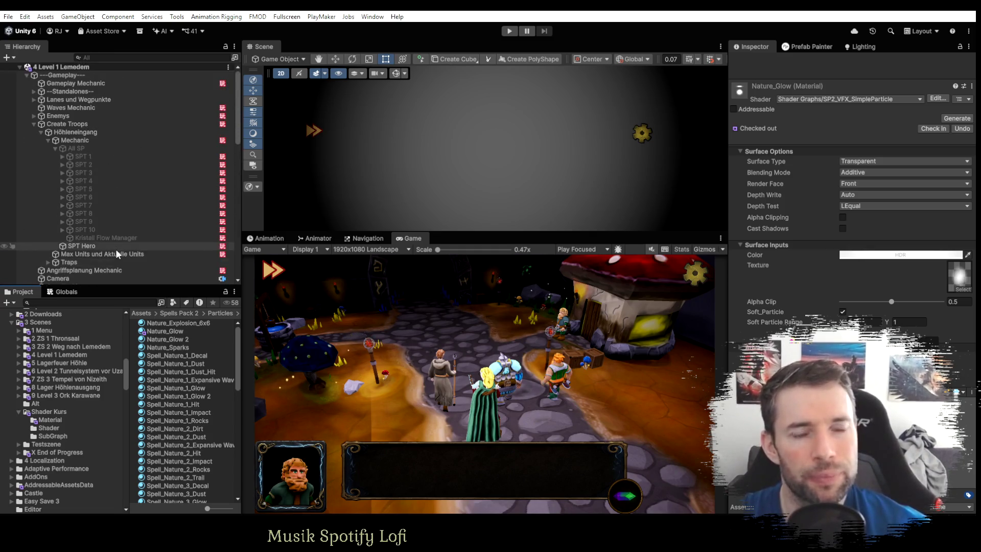
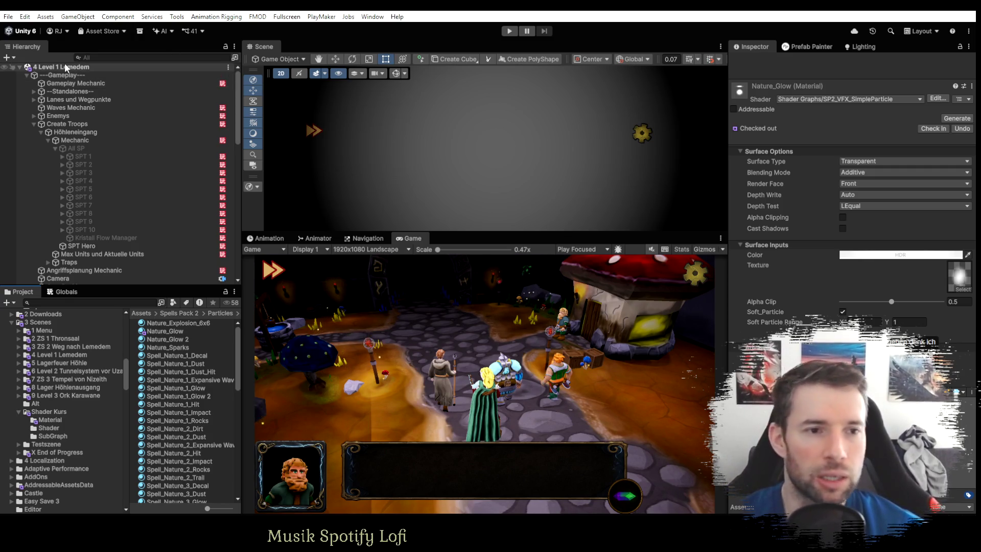
Collapse Create Troops, expand Fähigkeiten und Runen Shop and select Fähigkeiten Untermenü to show its FSM.
click(34, 123)
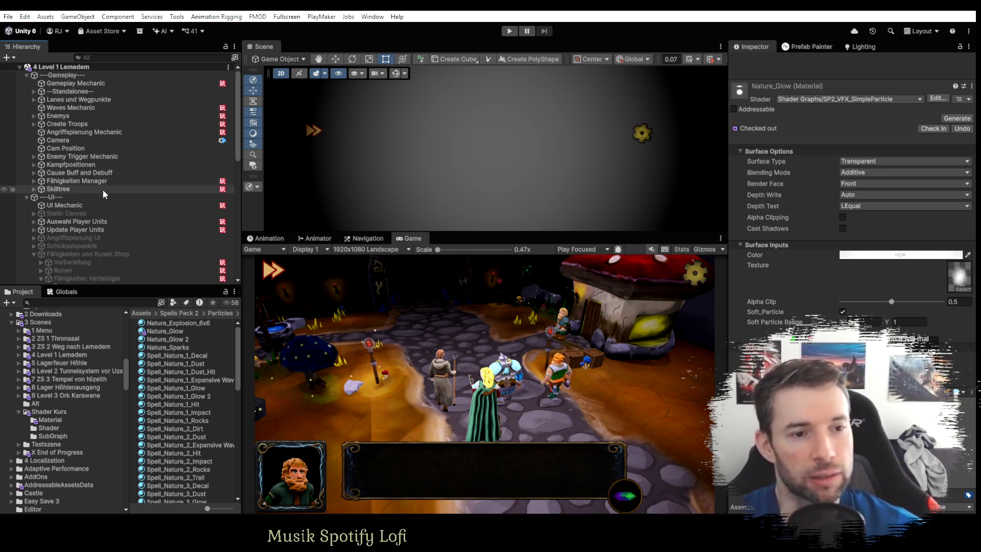
click(31, 255)
scroll(90, 185, down, 2)
scroll(91, 185, up, 2)
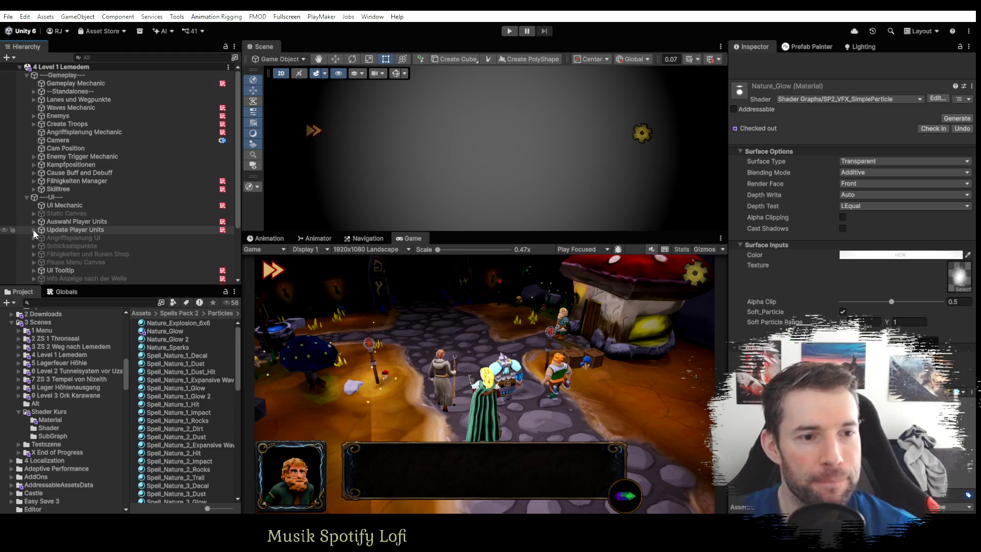
scroll(33, 229, down, 3)
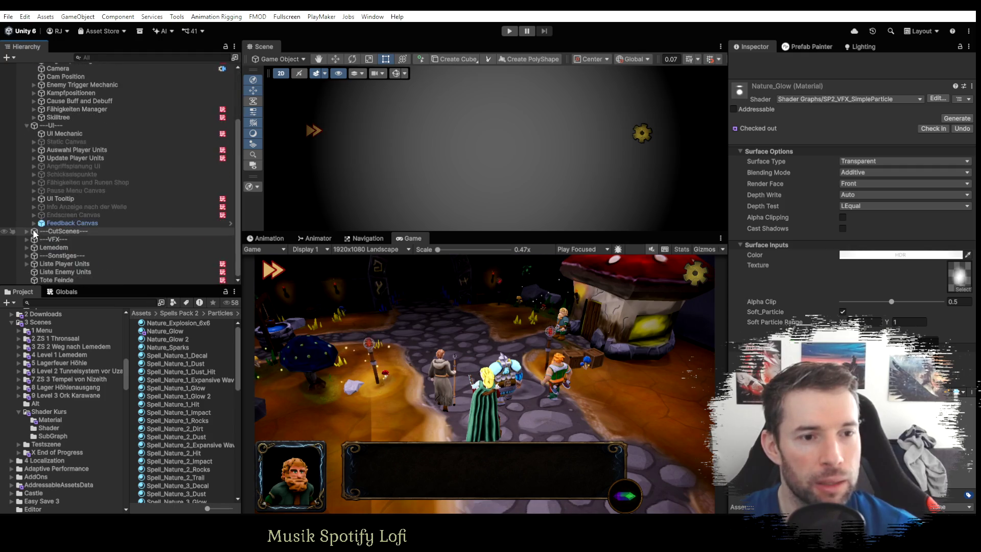
click(33, 183)
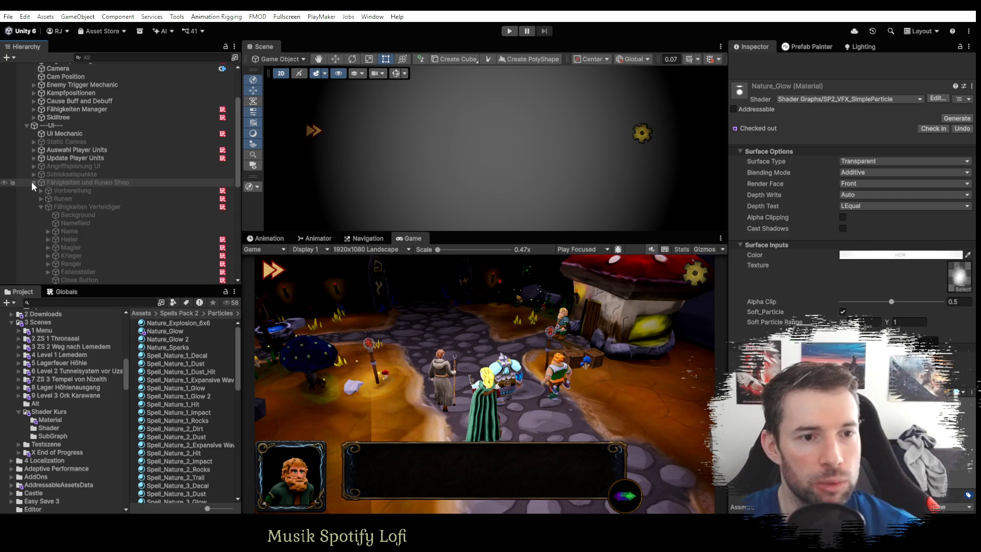
click(73, 215)
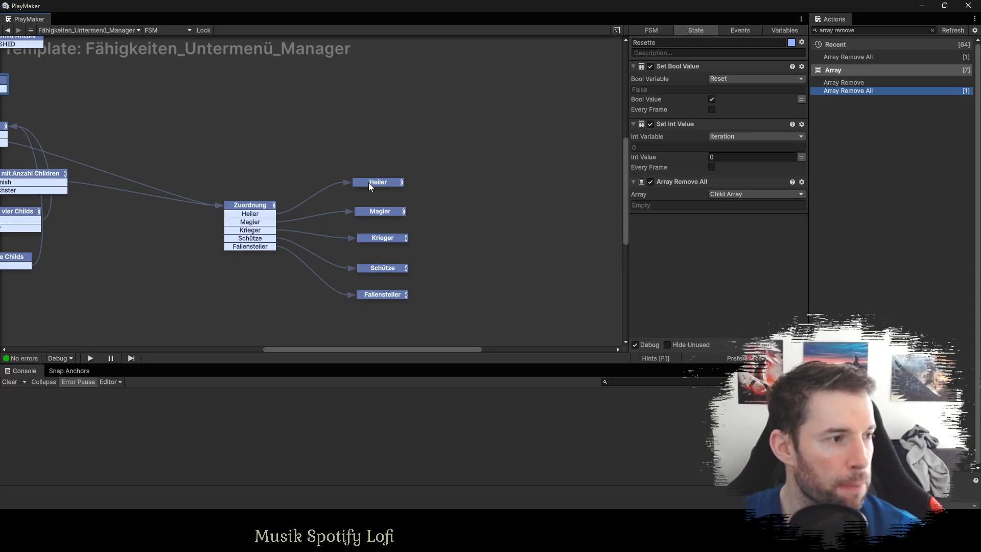
Review the actions of the Heiler, Magier and Krieger states.
click(369, 183)
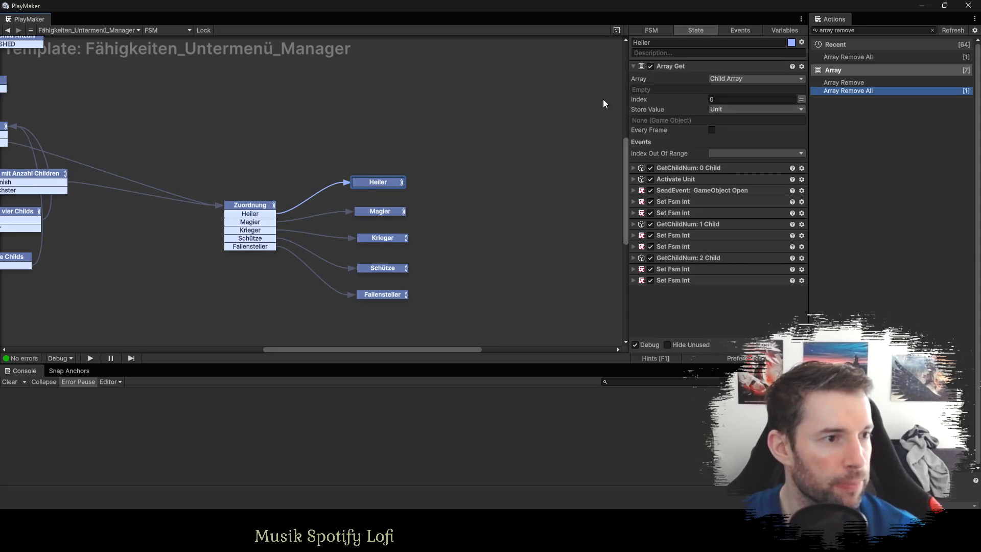
click(396, 212)
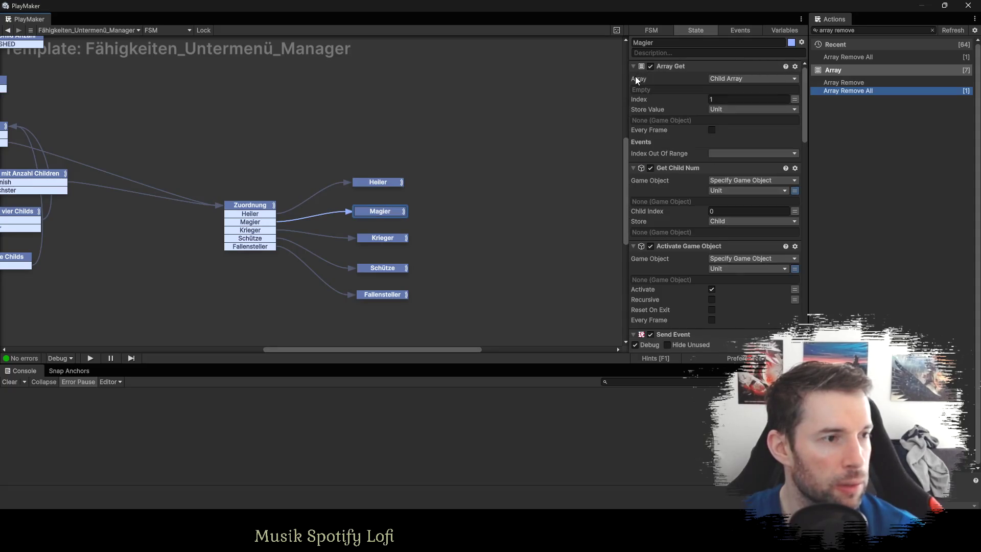
click(405, 249)
click(375, 237)
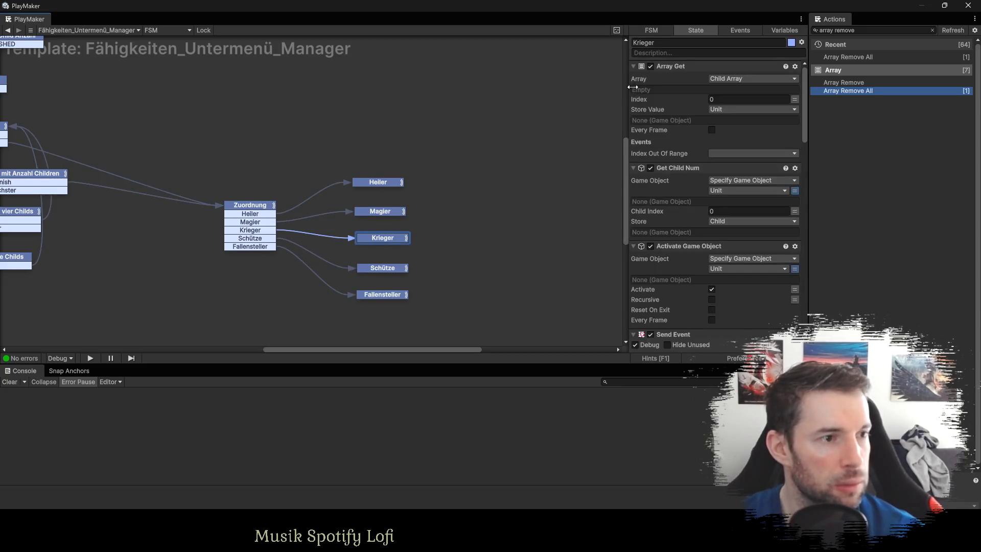
Set Array Get Index to 3 in the Schütze state and 4 in Fallensteller.
click(376, 267)
text(3)
click(397, 295)
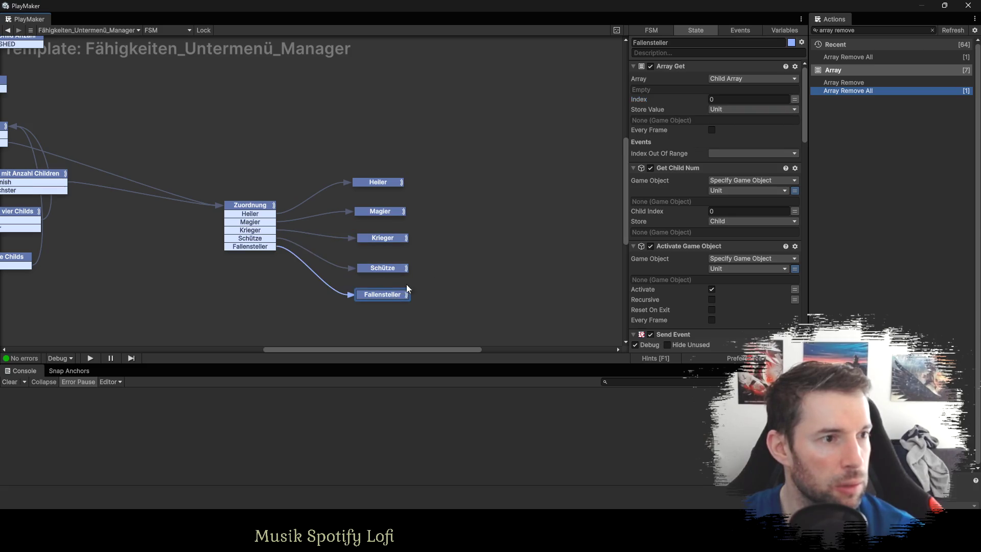
click(720, 99)
text(4)
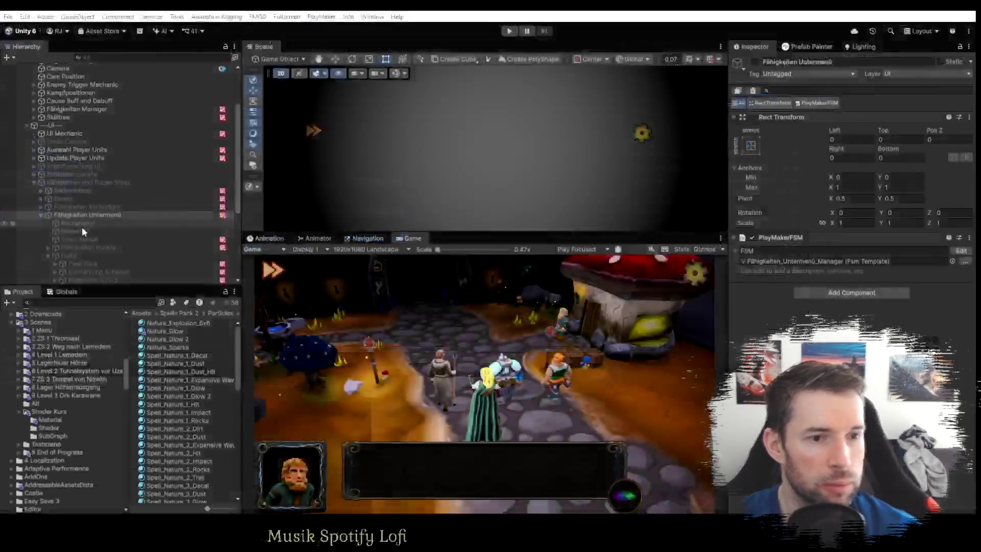
Collapse Heiler in the Hierarchy and enter play mode.
click(47, 164)
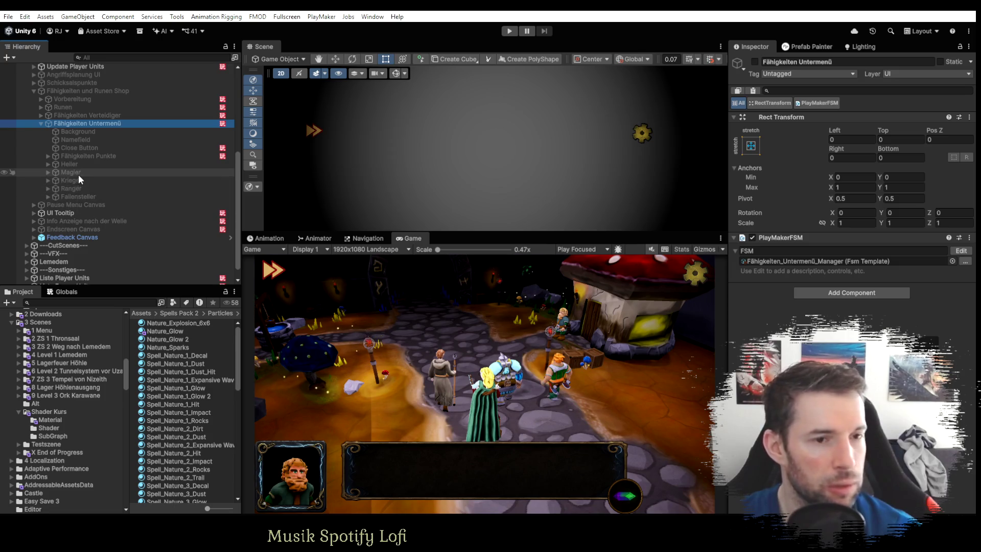
click(509, 31)
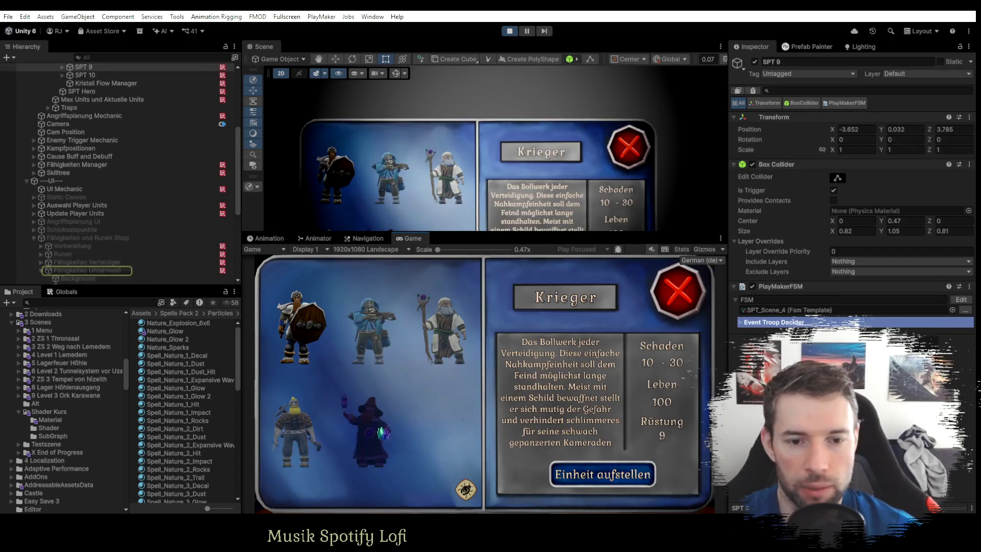
Place a Magier with the Eis element and a Fallensteller unit with an element.
click(367, 432)
click(598, 475)
click(407, 403)
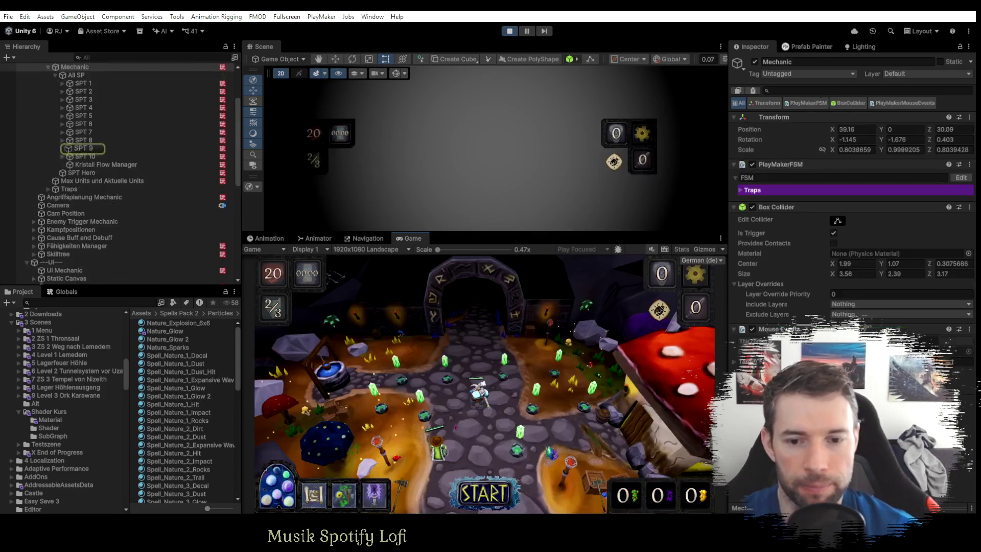
click(602, 474)
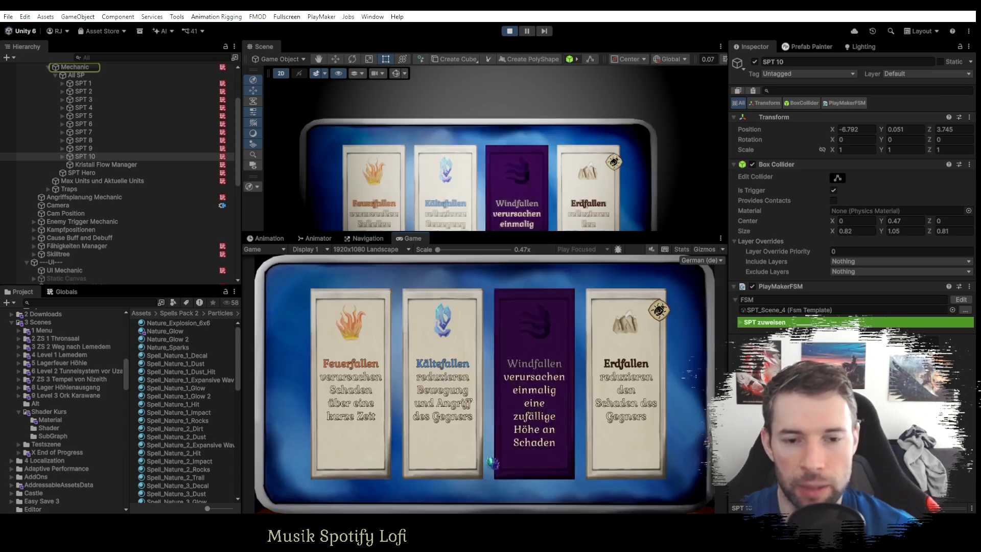
click(532, 383)
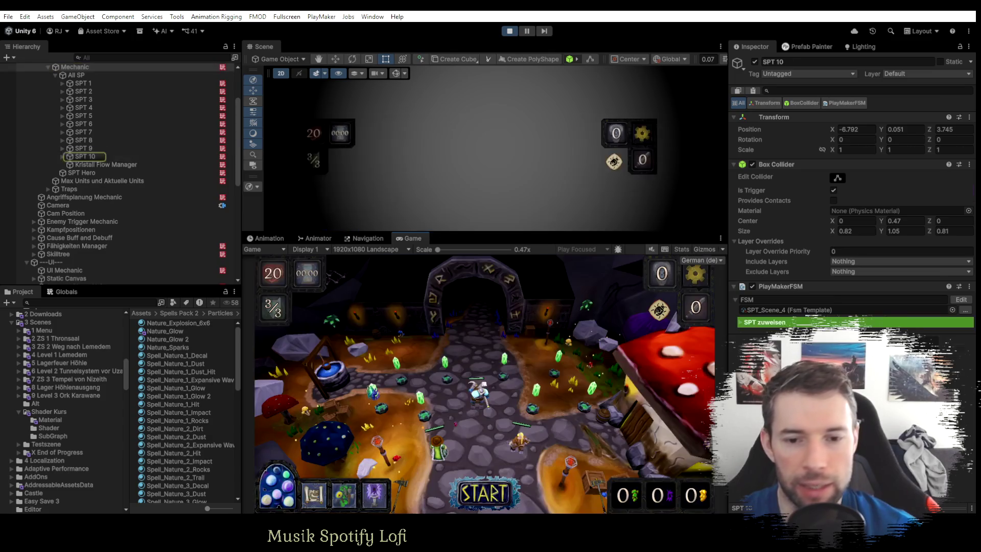
Set the Fähigkeiten Punkte global variable to 10.
click(63, 291)
click(105, 463)
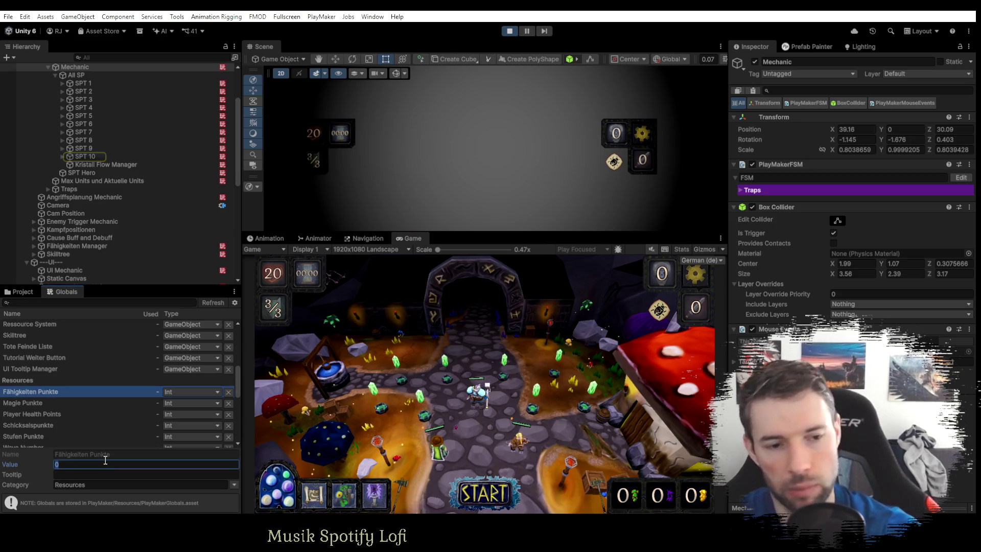
text(10)
key(Return)
Learn the Magier skill Mehrfach-Schuss and the Fallensteller skill Dolche werfen, then verify.
click(355, 504)
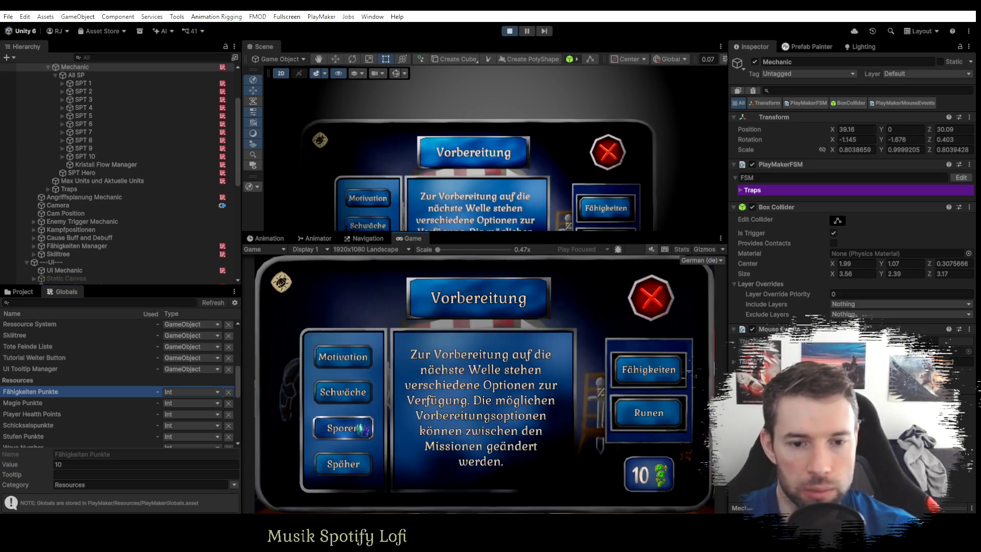
click(649, 369)
click(353, 399)
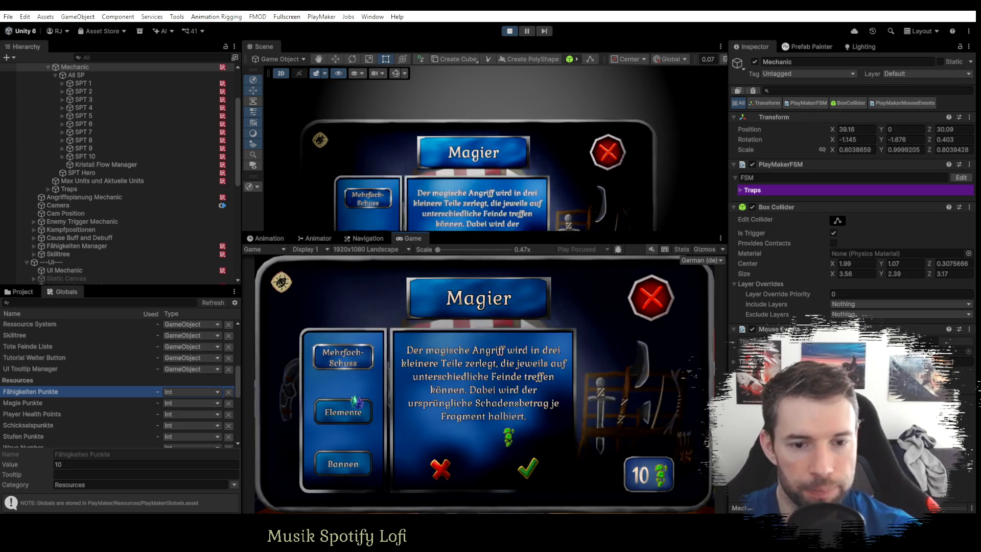
click(529, 469)
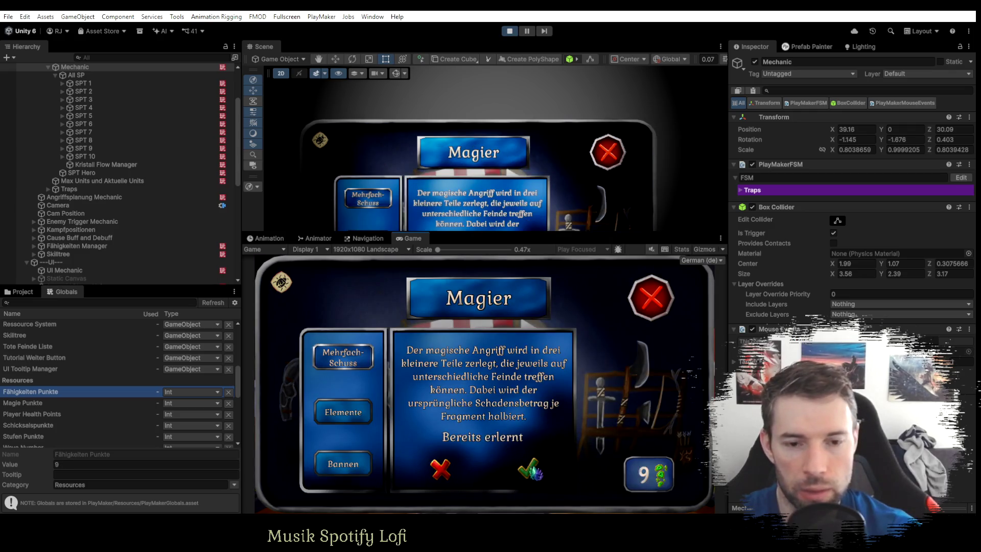
click(651, 298)
click(413, 360)
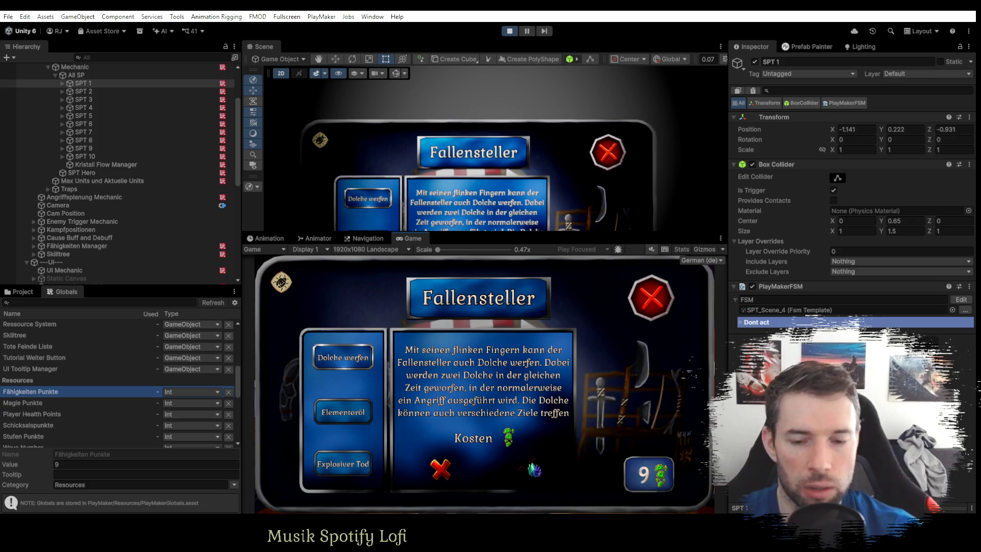
click(535, 469)
click(660, 310)
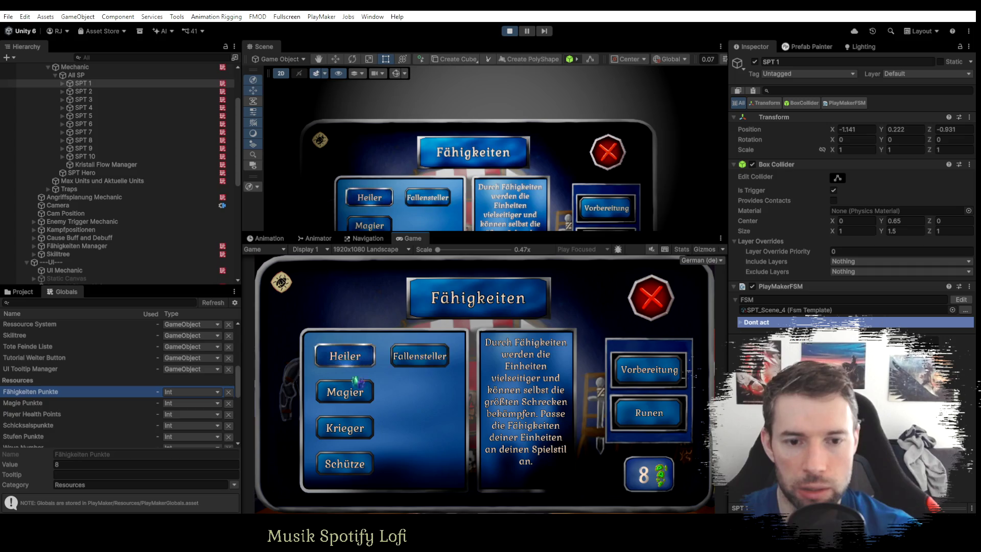
click(441, 366)
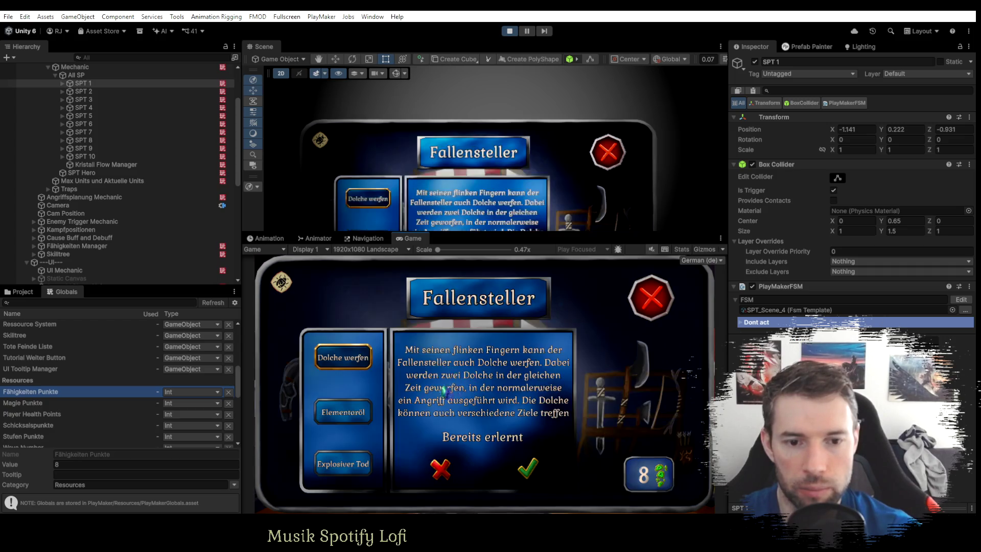
click(651, 298)
click(650, 298)
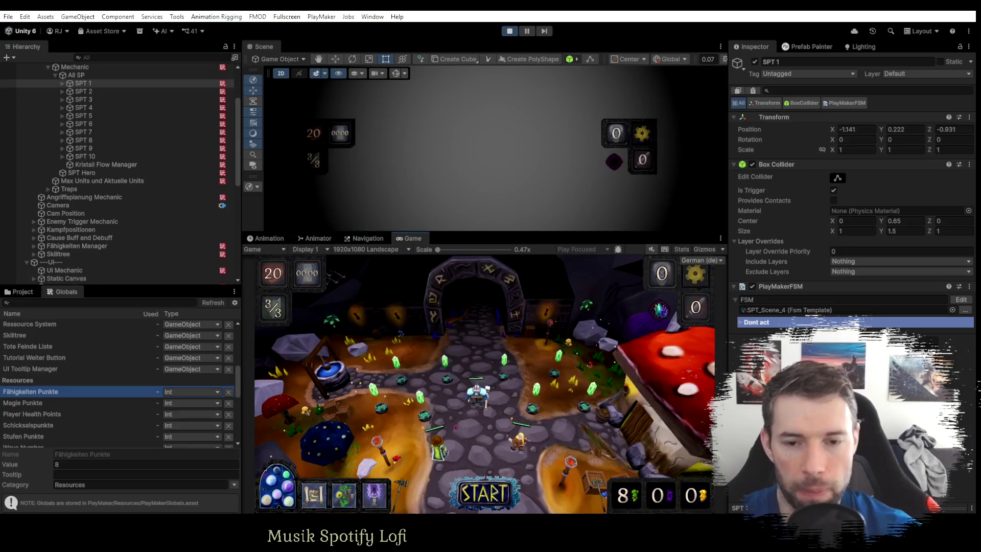
Spend all Schicksalspunkte across the rune rows and start the enemy wave.
click(480, 497)
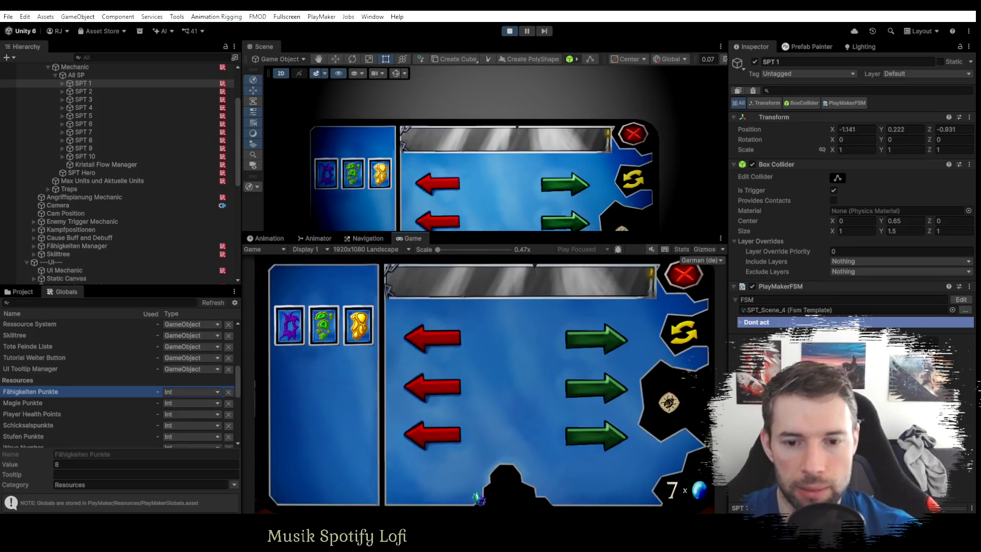
click(596, 340)
click(597, 387)
click(596, 387)
click(596, 436)
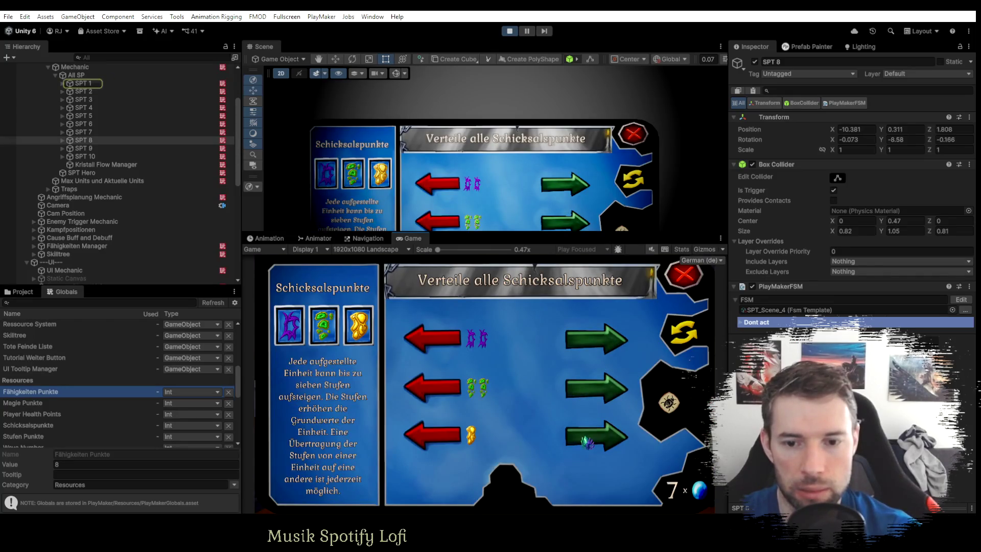
click(597, 436)
click(596, 436)
click(687, 282)
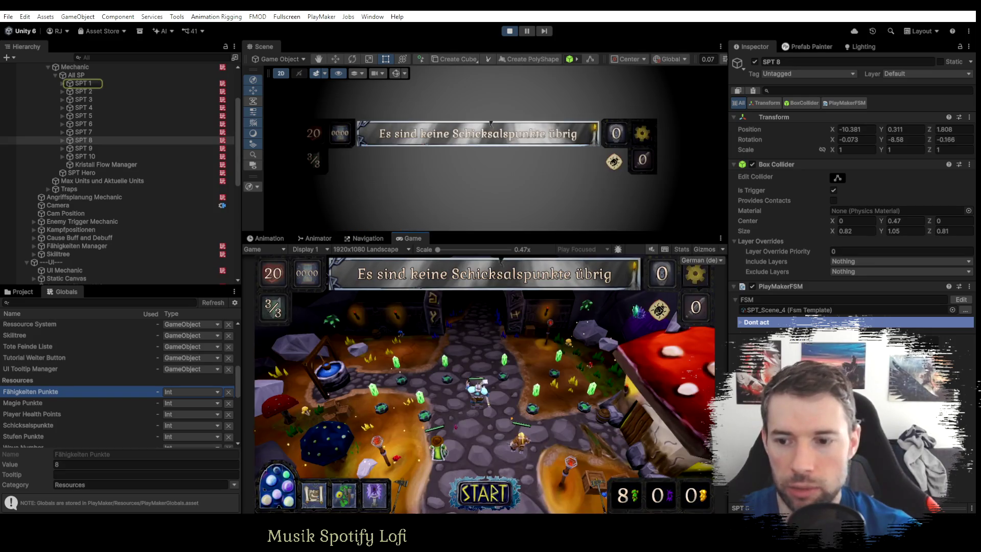
click(486, 494)
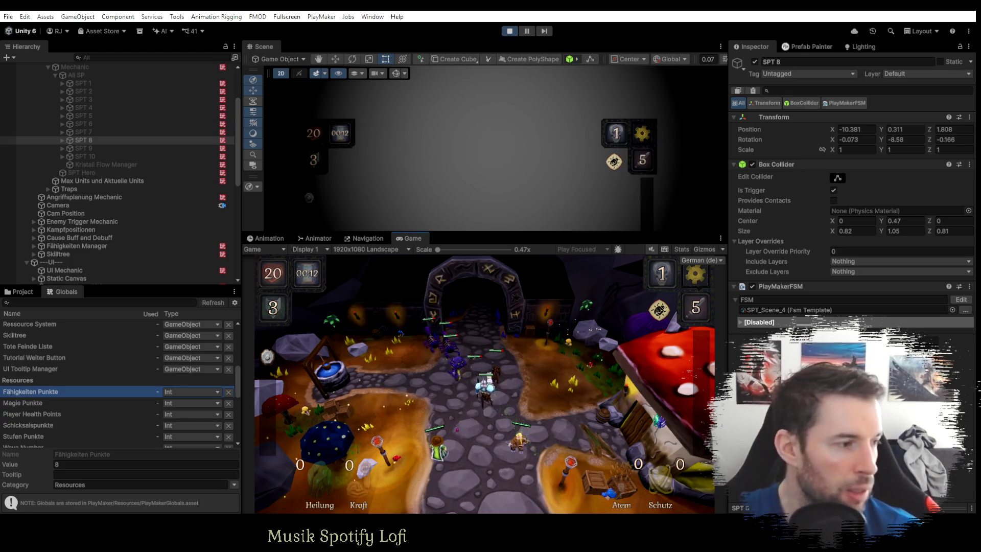
key(alt+Tab)
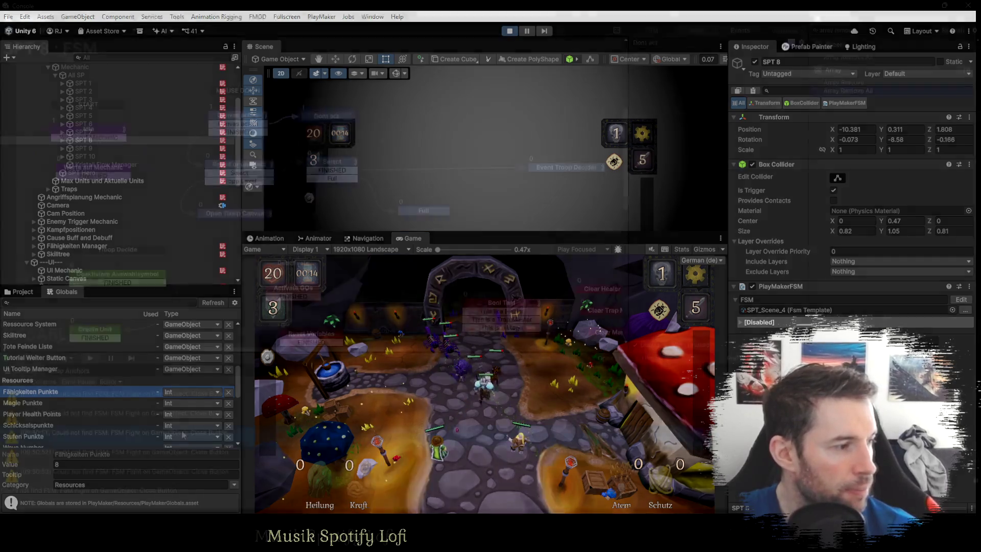
click(179, 426)
click(167, 421)
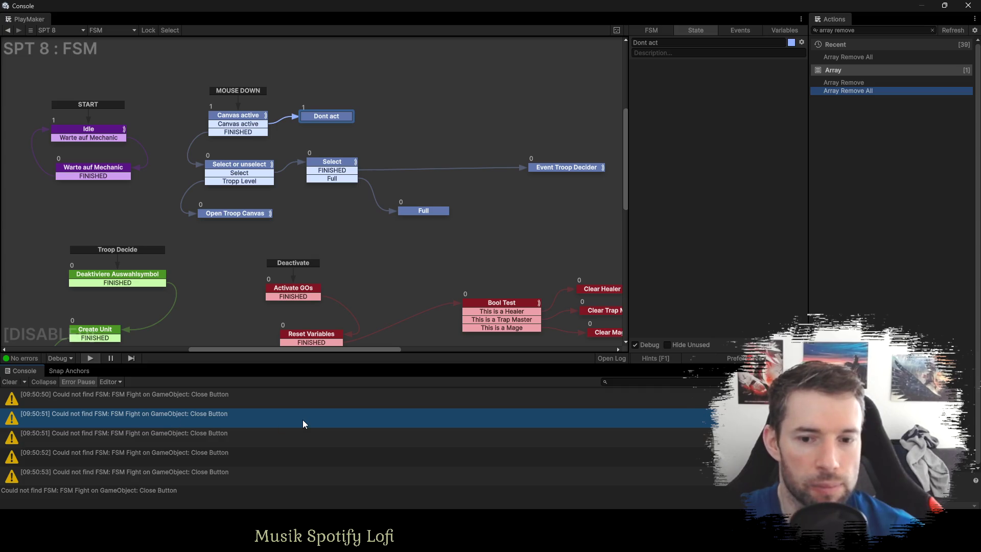
key(alt+Tab)
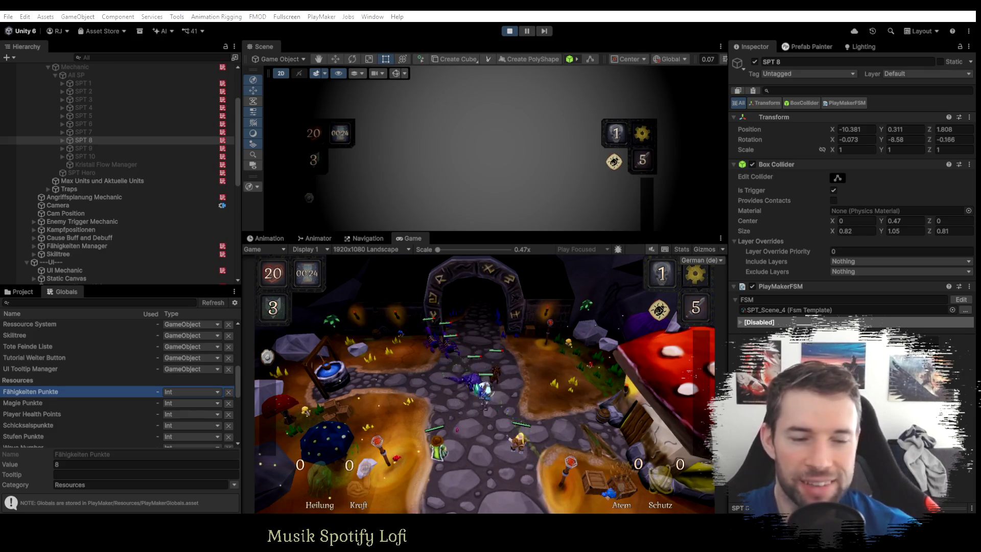
scroll(87, 180, down, 7)
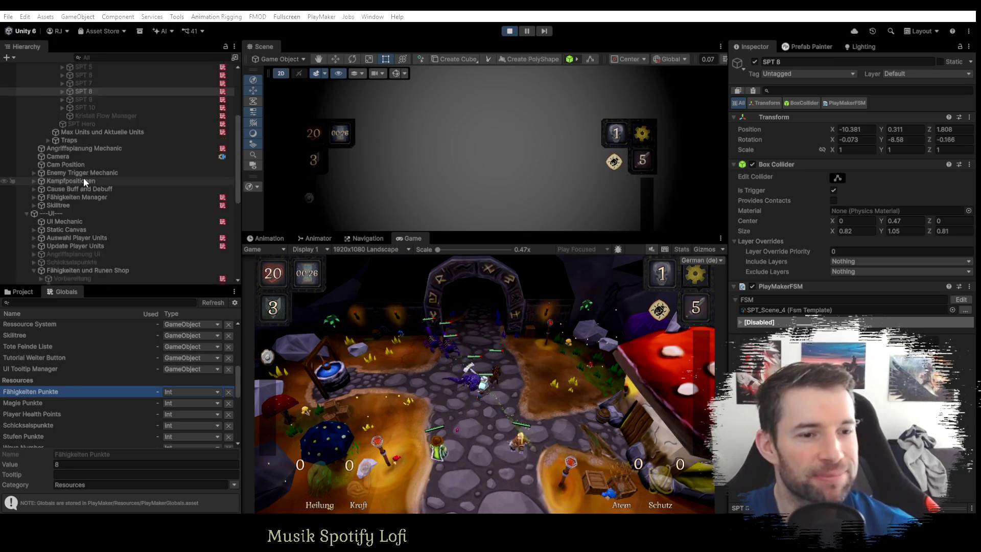
Expand Liste Player Units > Zwerg Fallensteller(Clone) > AOE Range and inspect AOE Checker and Fight.
scroll(91, 214, up, 5)
click(19, 292)
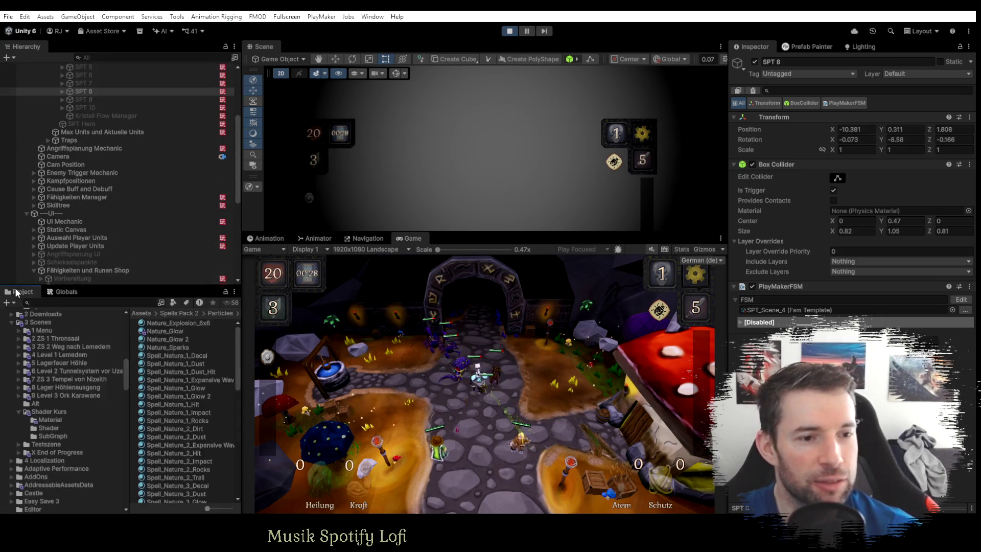
scroll(69, 449, up, 5)
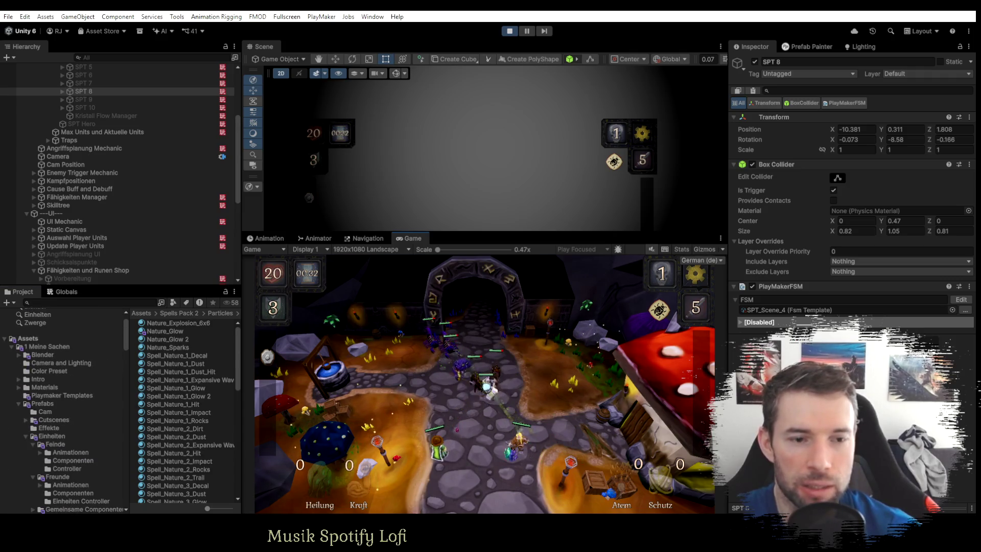
scroll(130, 242, down, 10)
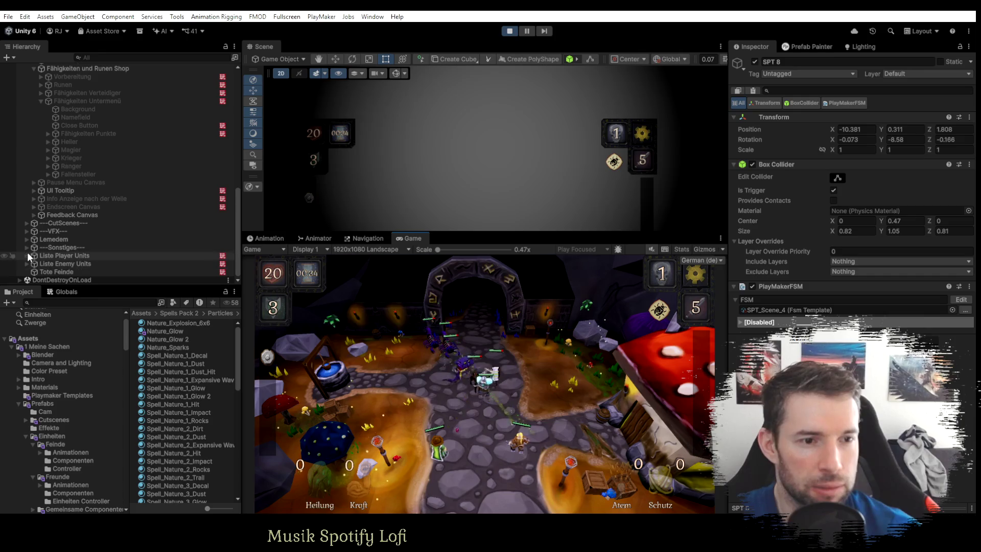
click(26, 255)
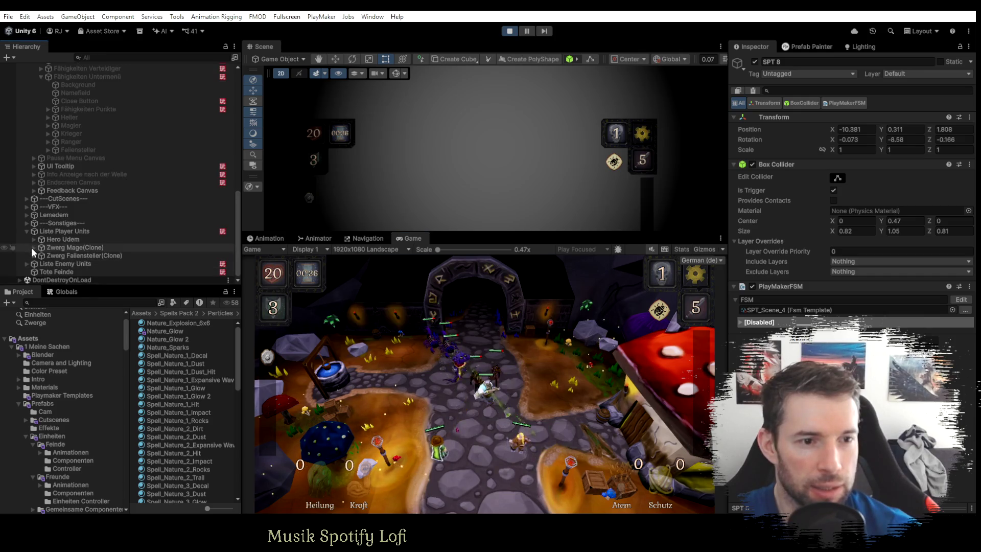
click(32, 255)
scroll(90, 256, down, 5)
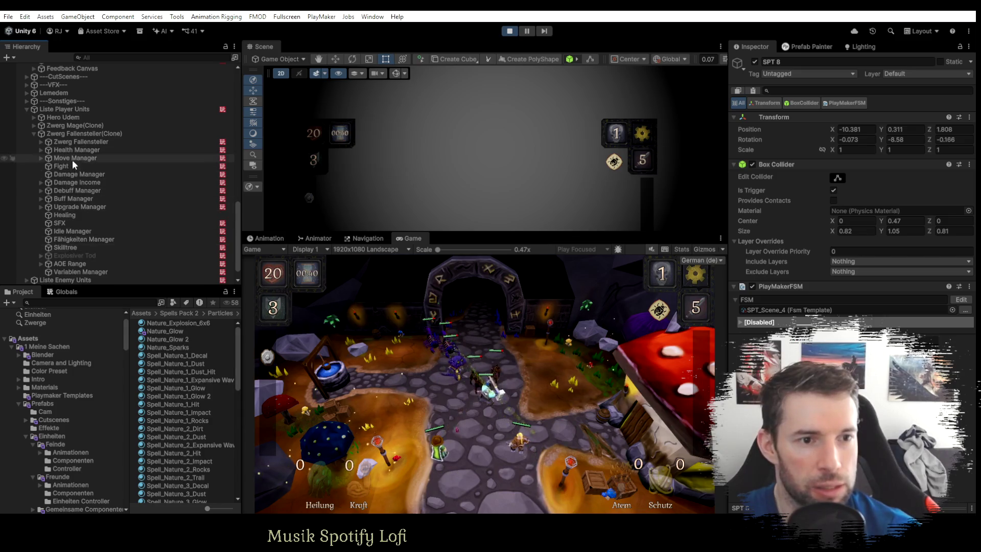
click(72, 166)
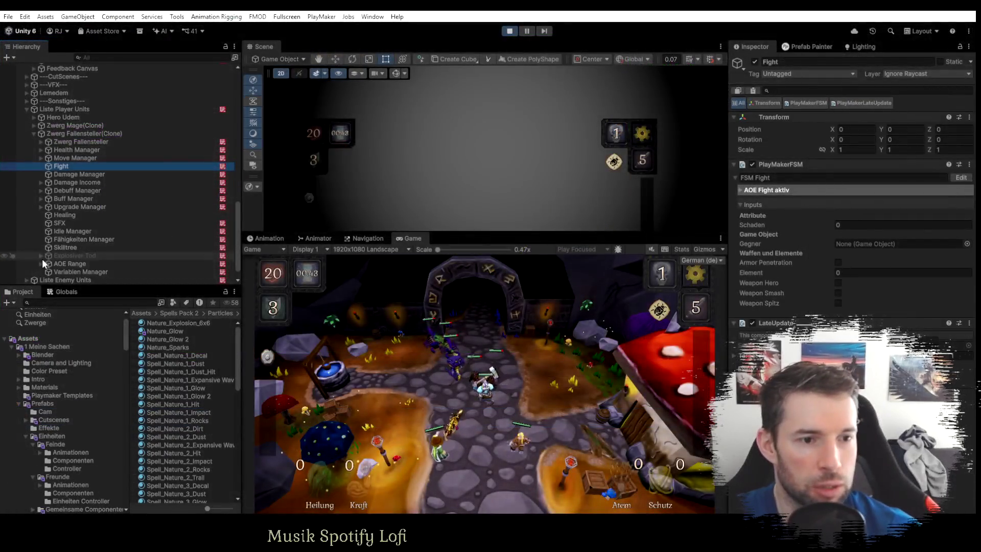
click(41, 264)
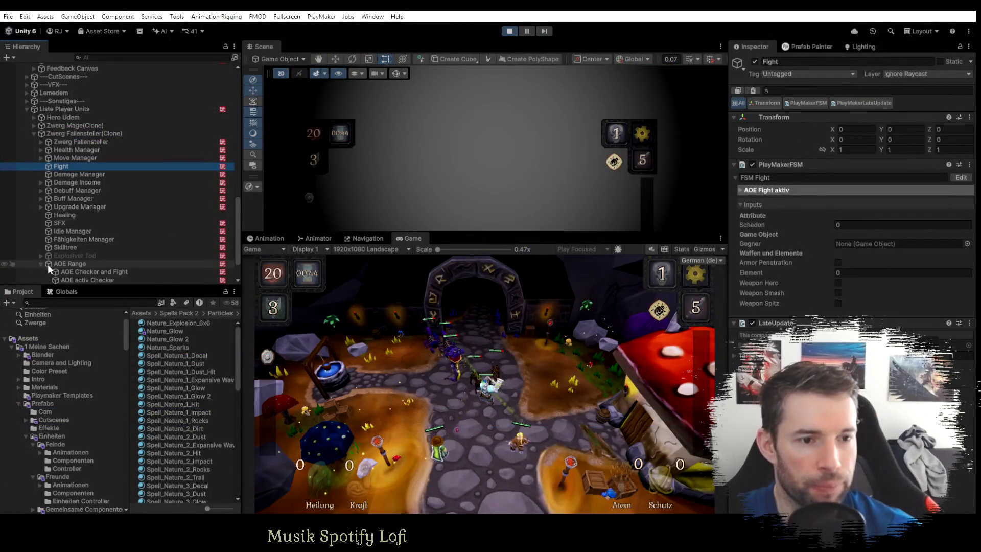
scroll(62, 246, down, 2)
click(88, 231)
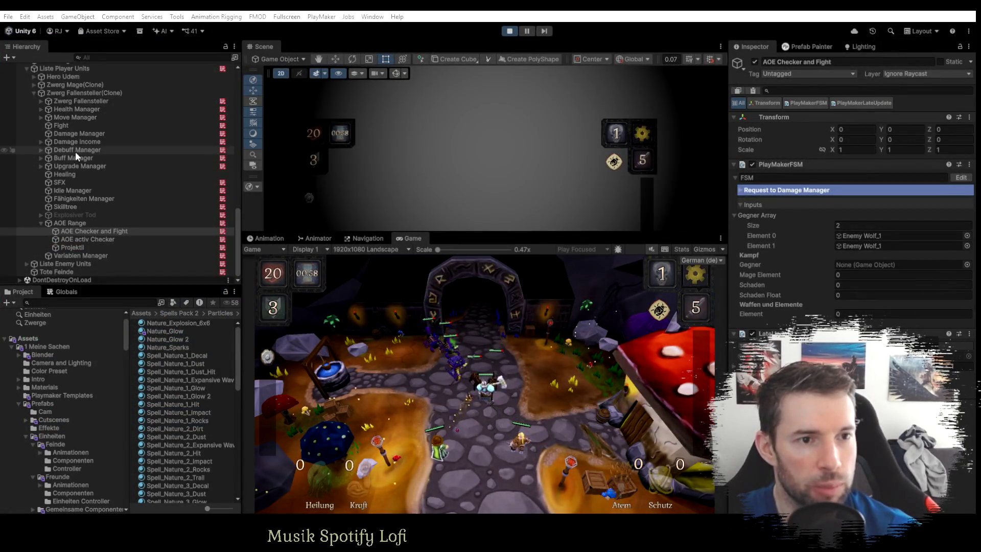
click(75, 133)
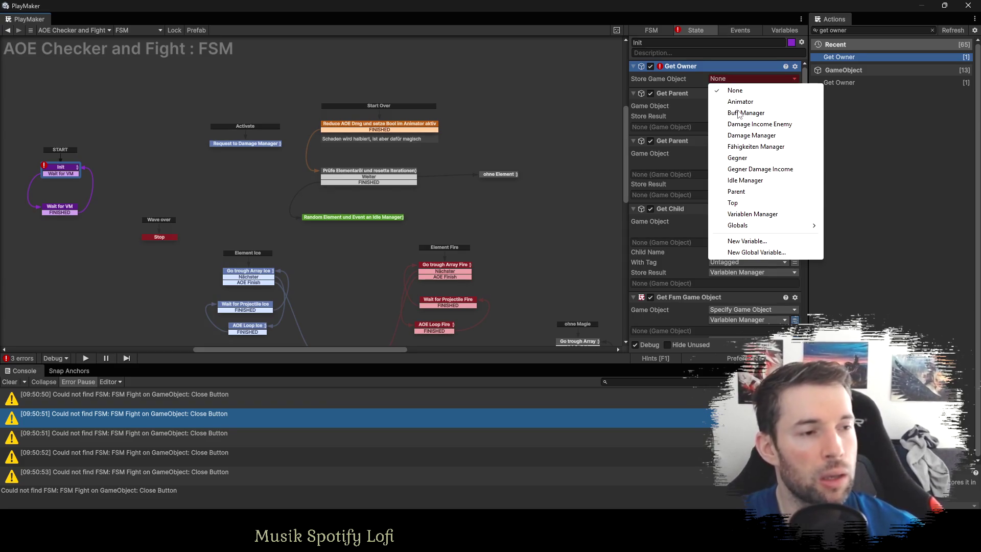
Store Get Owner's game object in a new variable named 'Owner'.
click(760, 240)
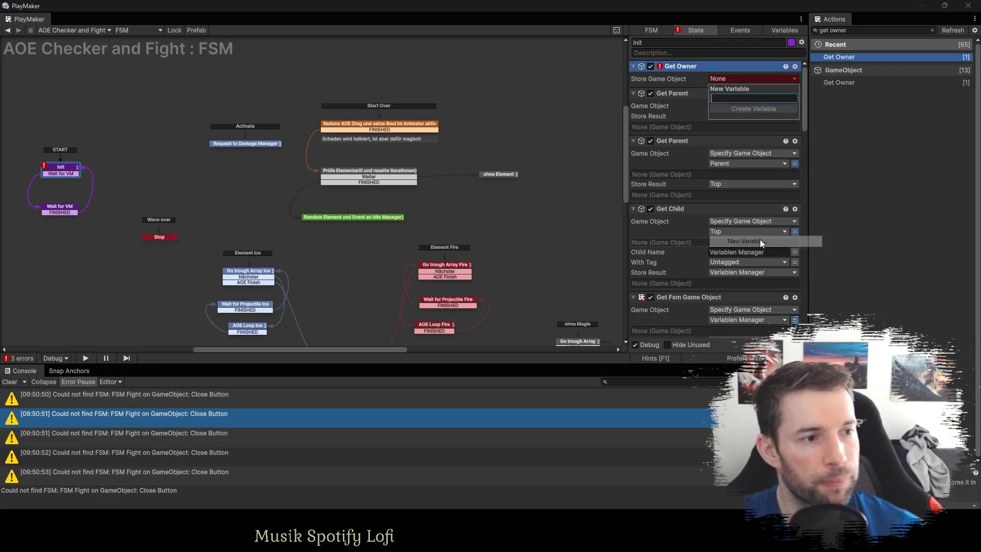
text(Owner)
key(Return)
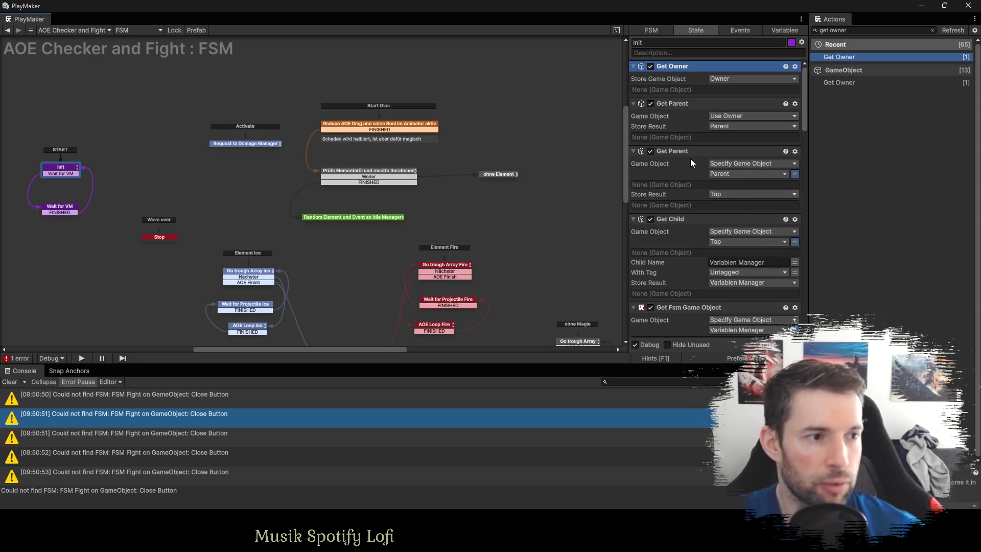
Compare the actions of the damage reduction, Random Element and element check states.
click(377, 127)
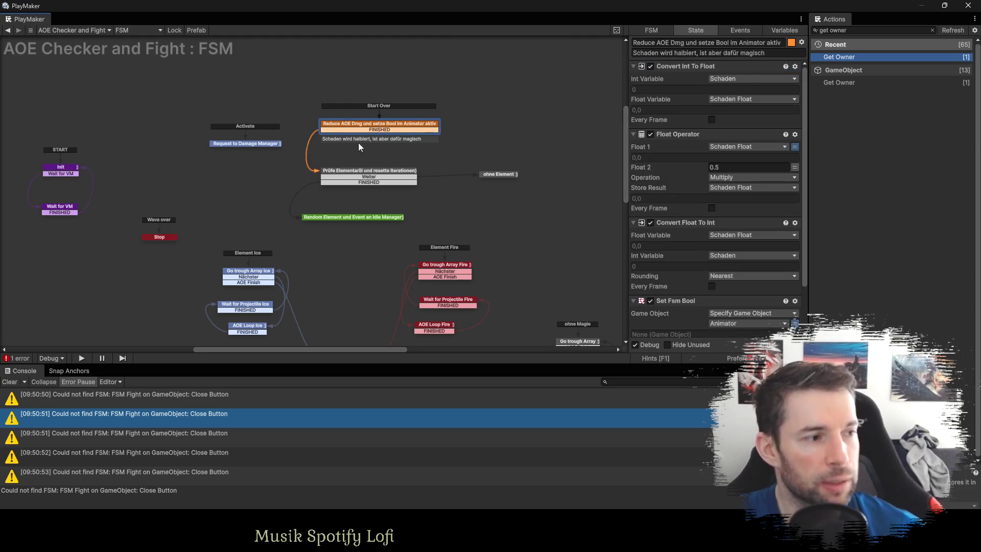
click(379, 218)
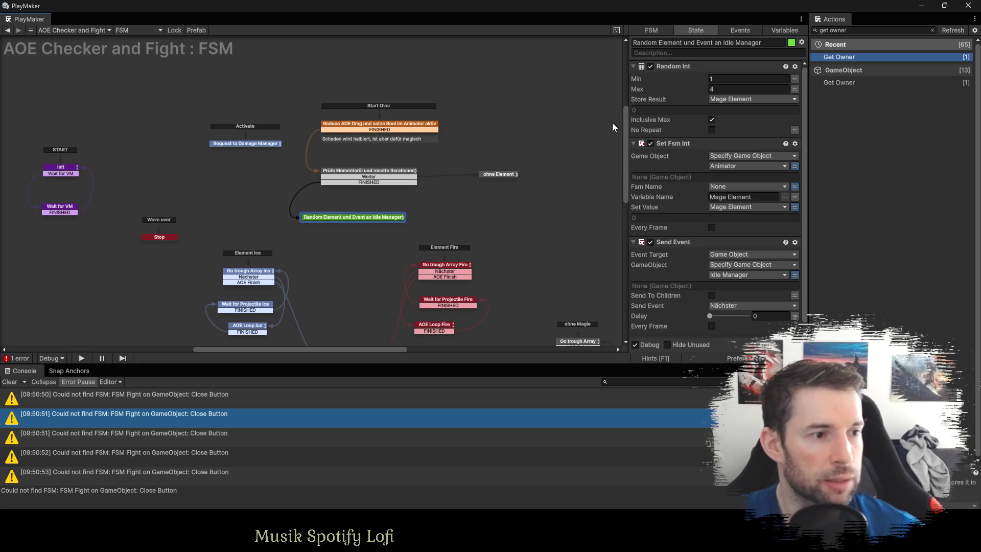
click(361, 127)
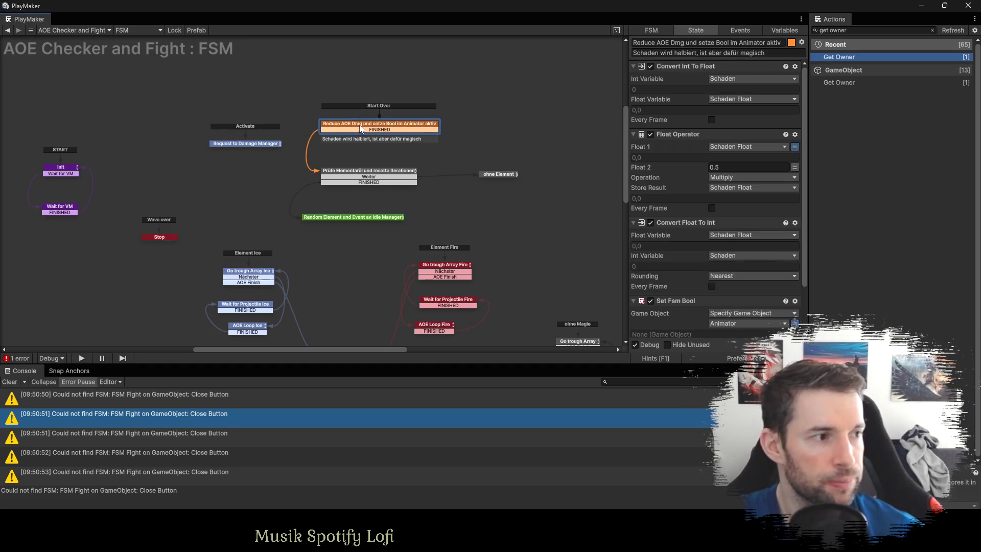
click(344, 216)
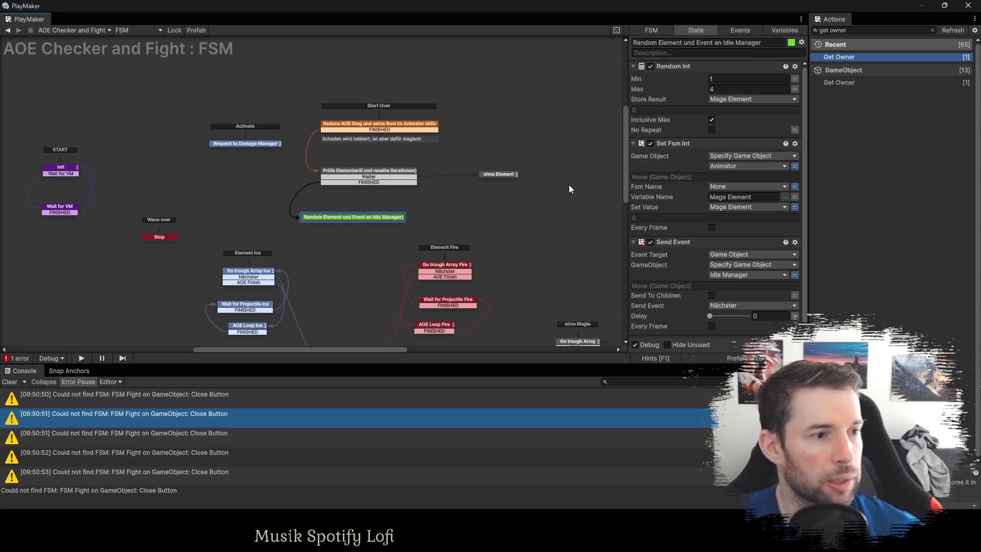
click(359, 176)
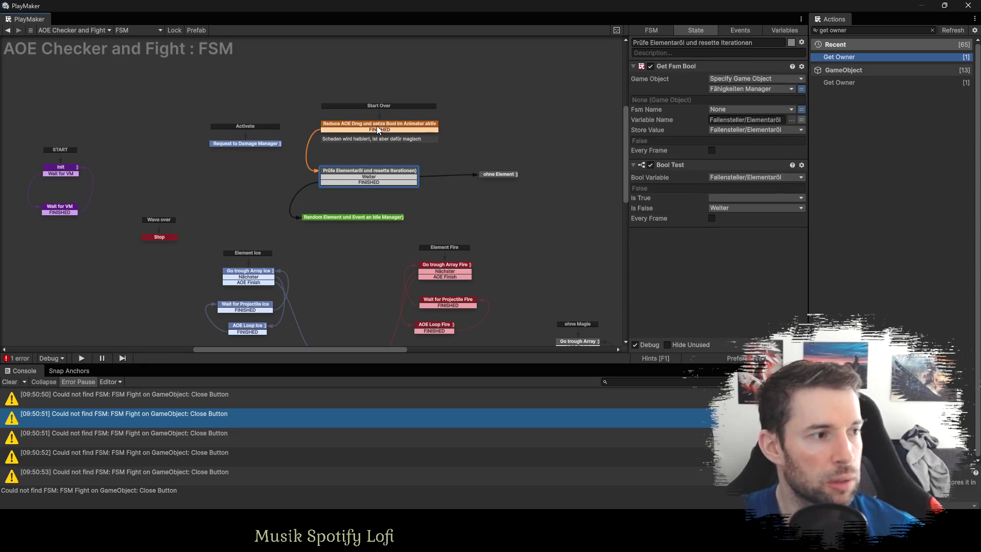
click(376, 123)
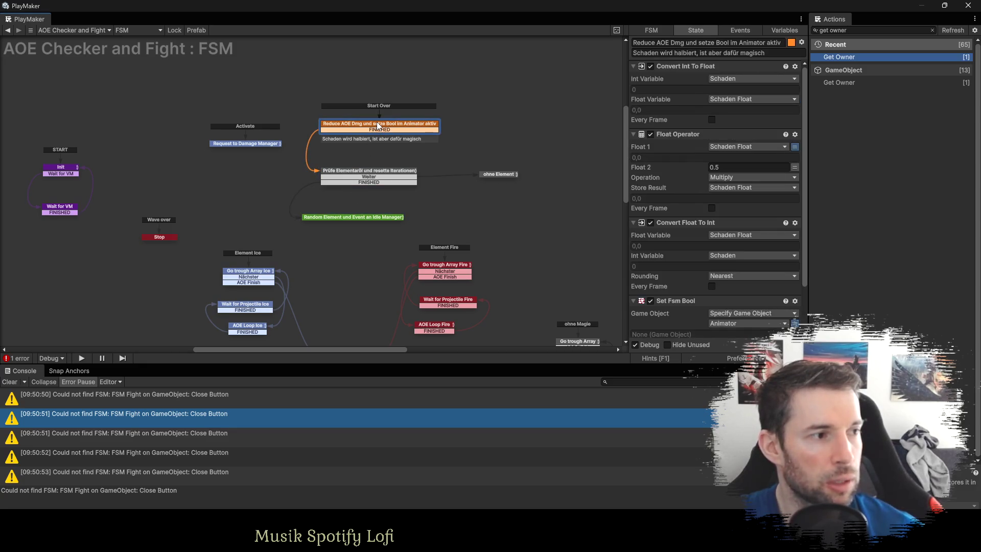
click(362, 215)
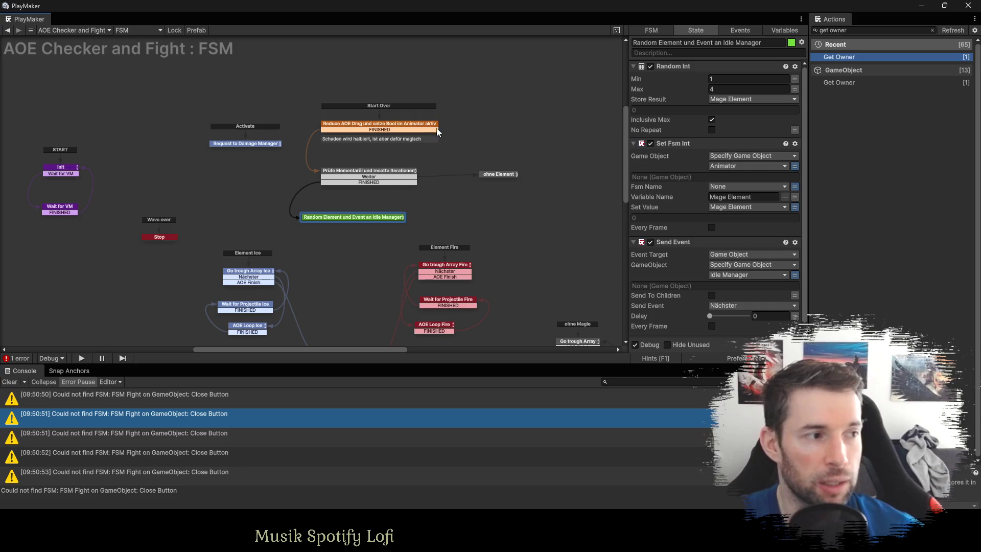
Move the Random Element state up under the element check and realign ohne Element.
mouse_move(344, 216)
mouse_down()
mouse_move(359, 207)
mouse_move(338, 167)
mouse_up()
click(455, 197)
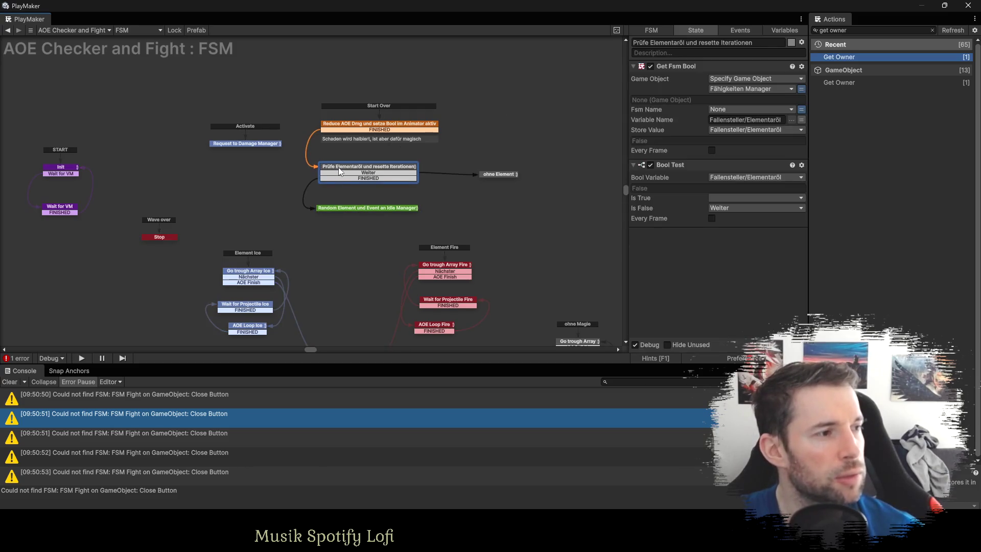
click(479, 173)
drag(471, 171, 467, 171)
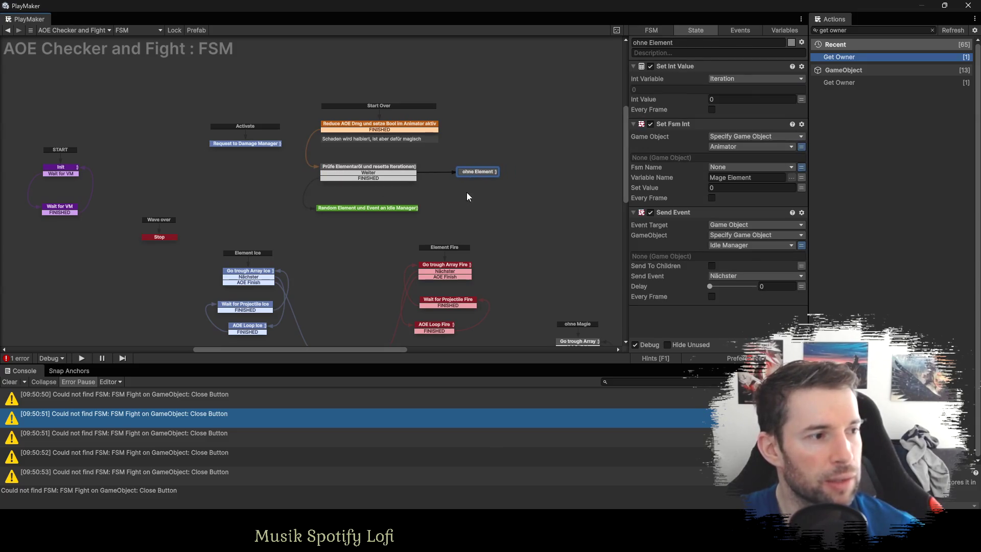
click(466, 194)
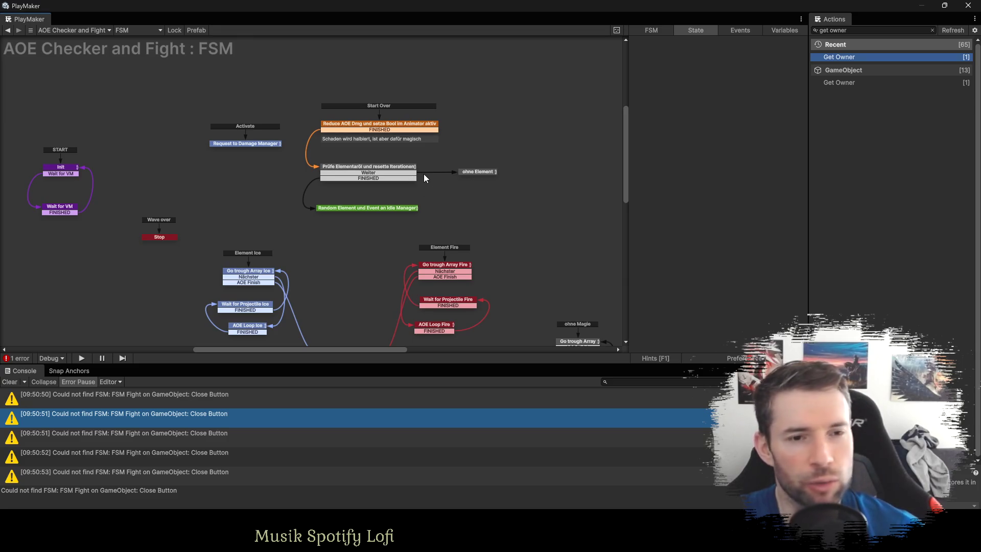
Choose a new Sender value in the Request to Damage Manager state.
click(242, 143)
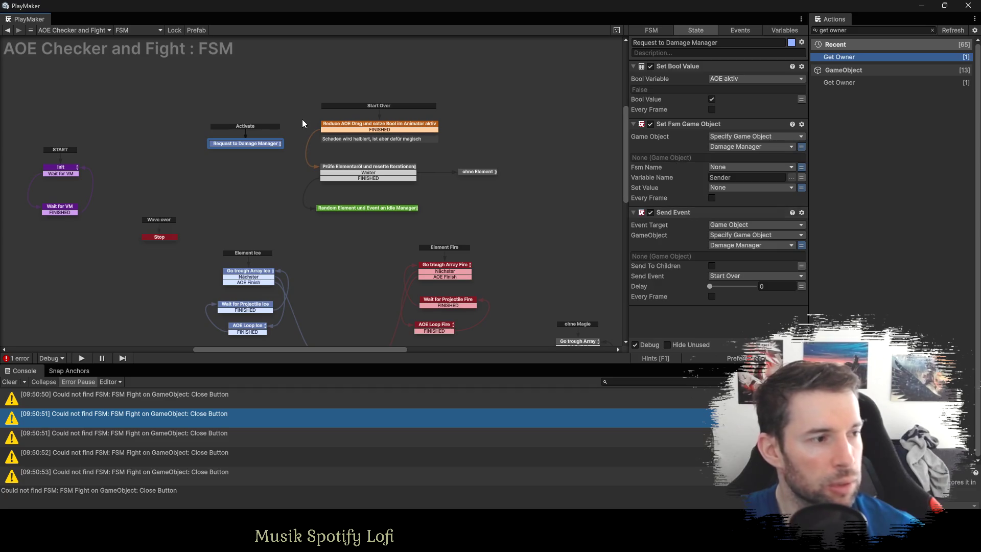
click(446, 208)
click(357, 208)
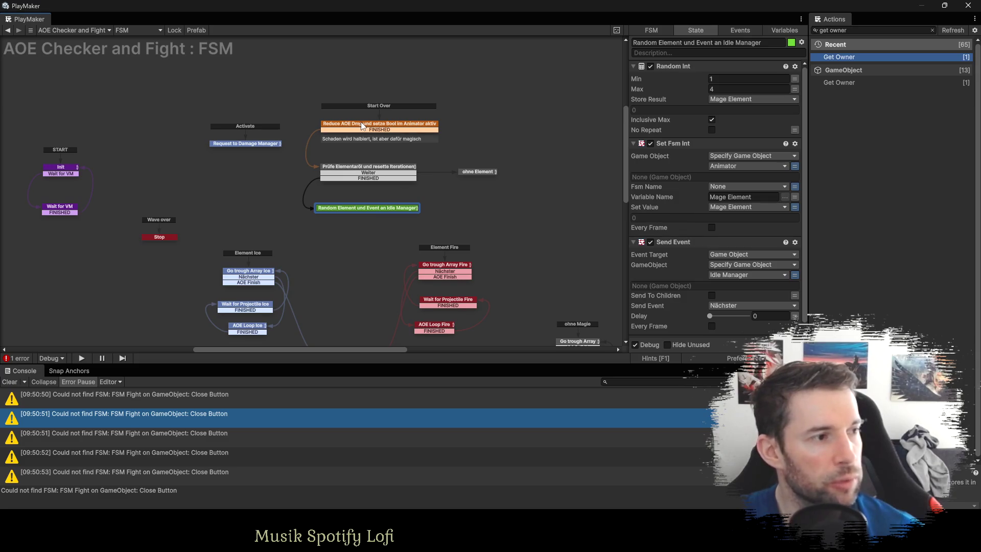
click(233, 145)
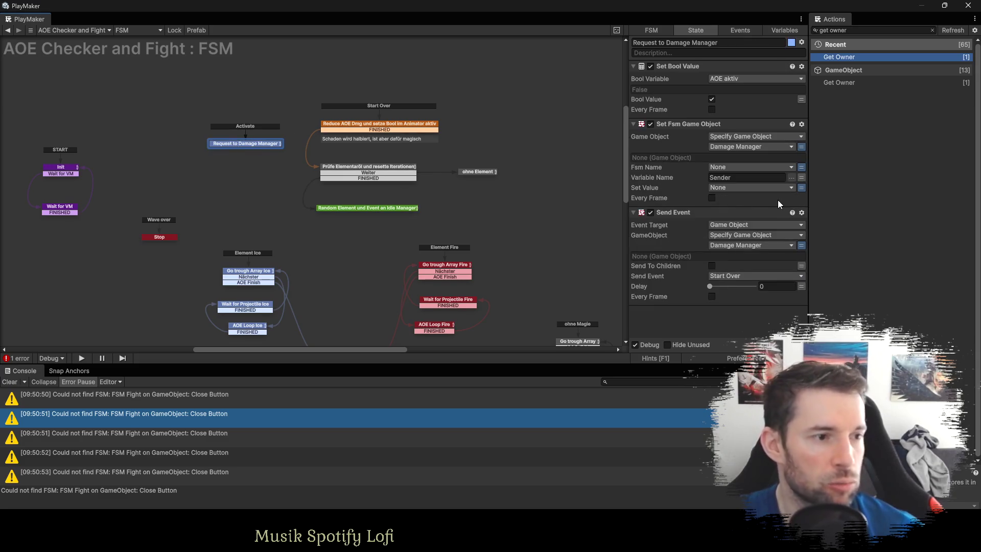
click(723, 187)
click(723, 311)
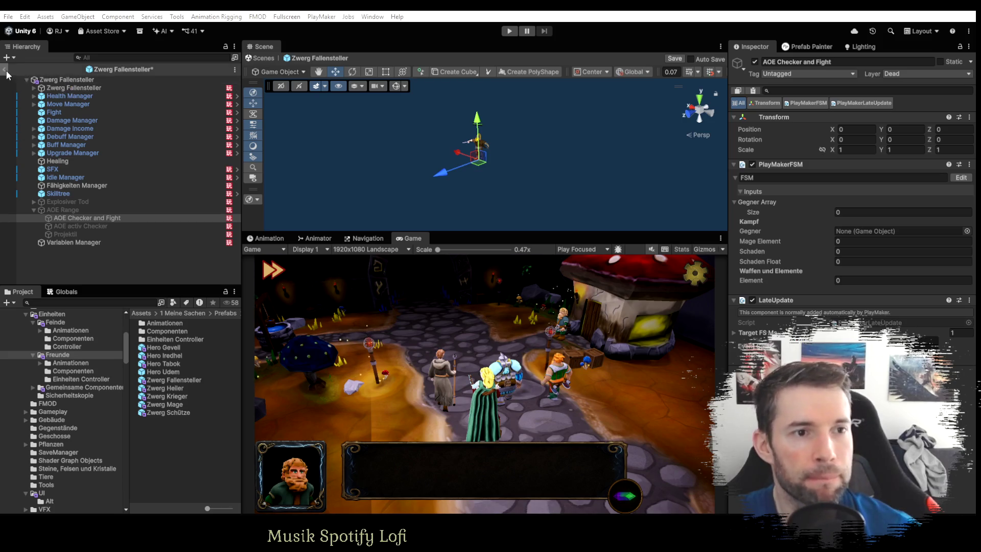
Save the Zwerg Fallensteller prefab, collapse the Hierarchy groups and enter play mode.
click(86, 218)
click(457, 287)
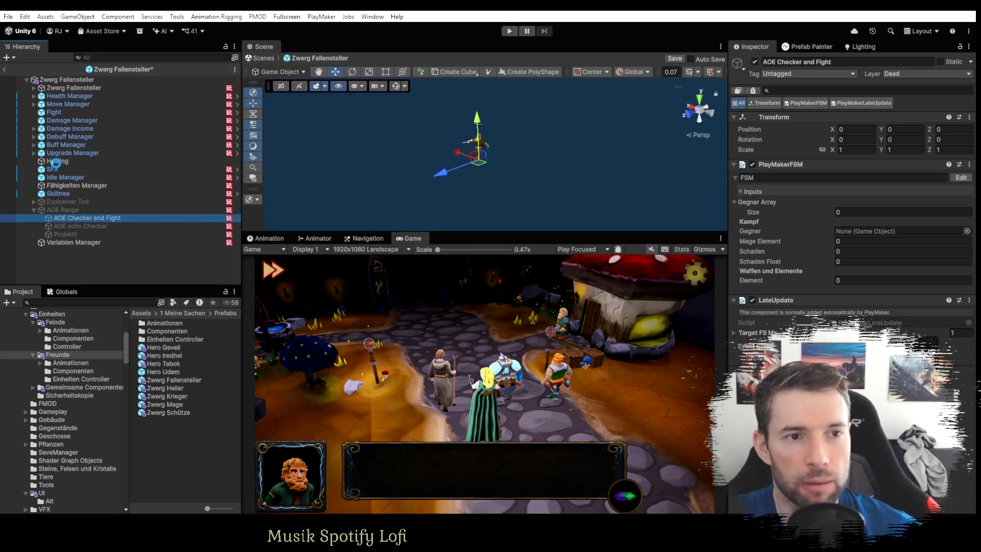
scroll(112, 236, up, 10)
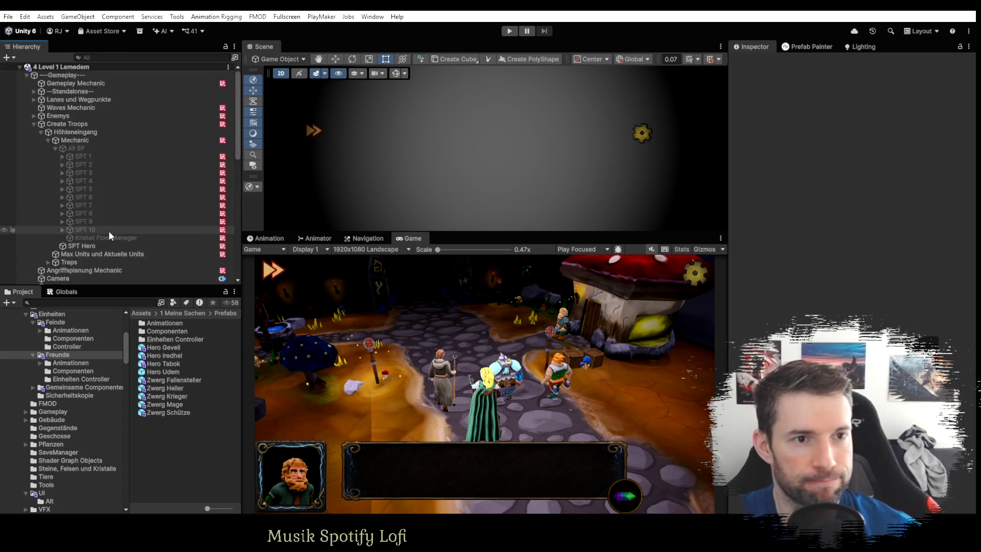
click(33, 124)
scroll(136, 164, down, 5)
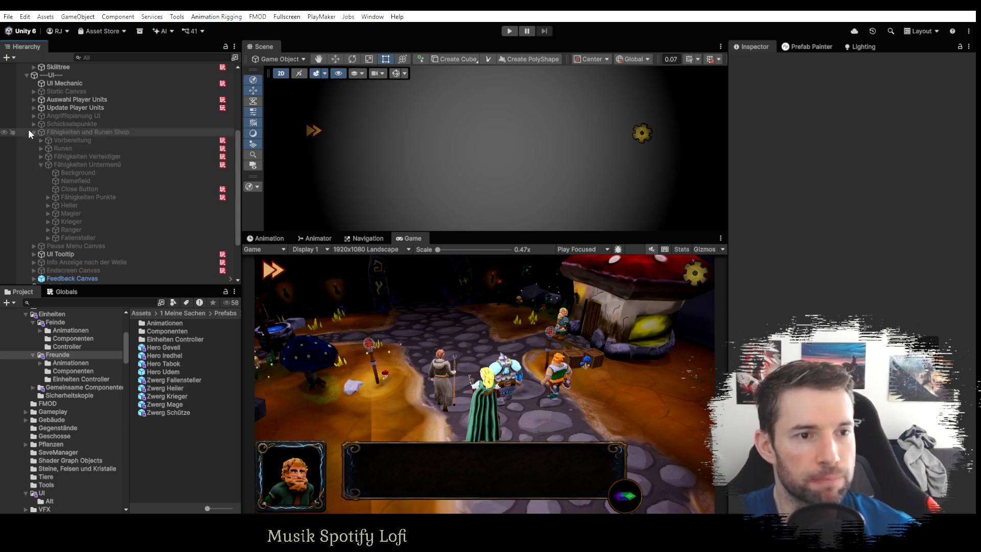
click(34, 132)
scroll(150, 208, up, 2)
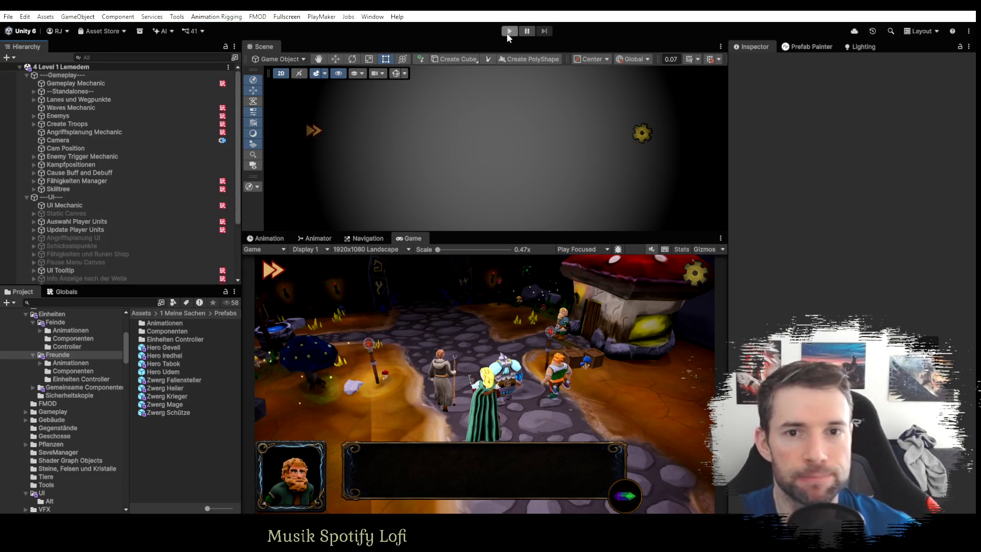
click(509, 31)
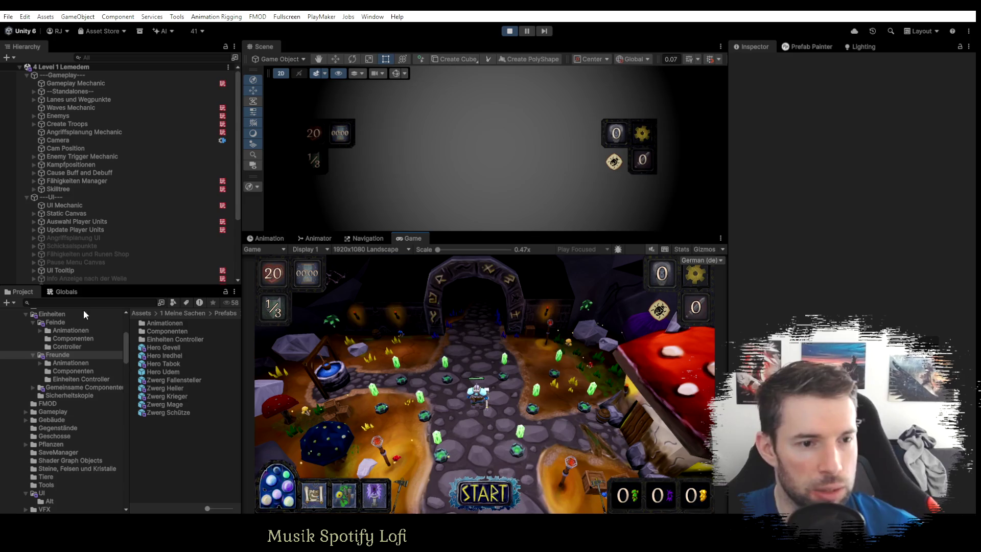
Set Fähigkeiten Punkte to 10 and deploy a Fallensteller unit in the level.
click(66, 292)
click(94, 464)
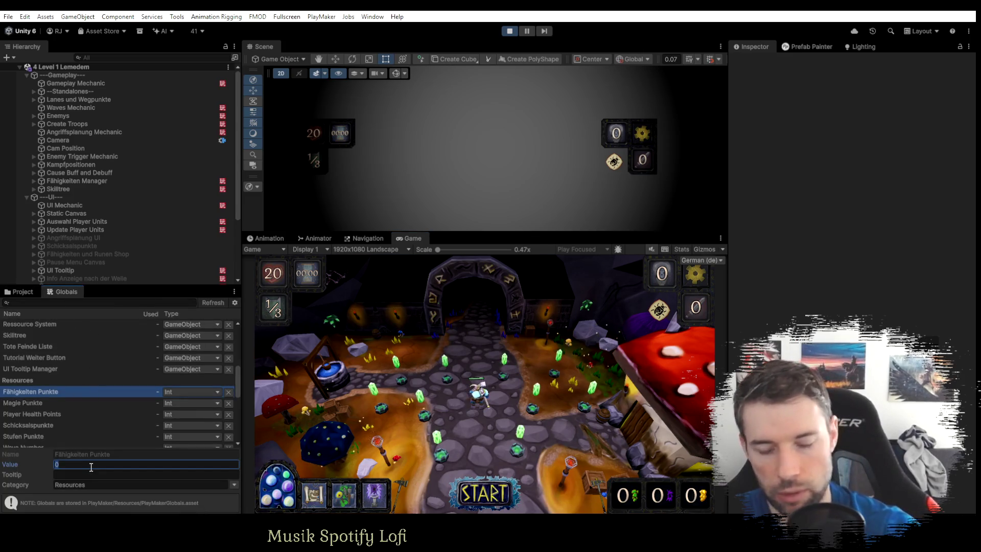
text(10)
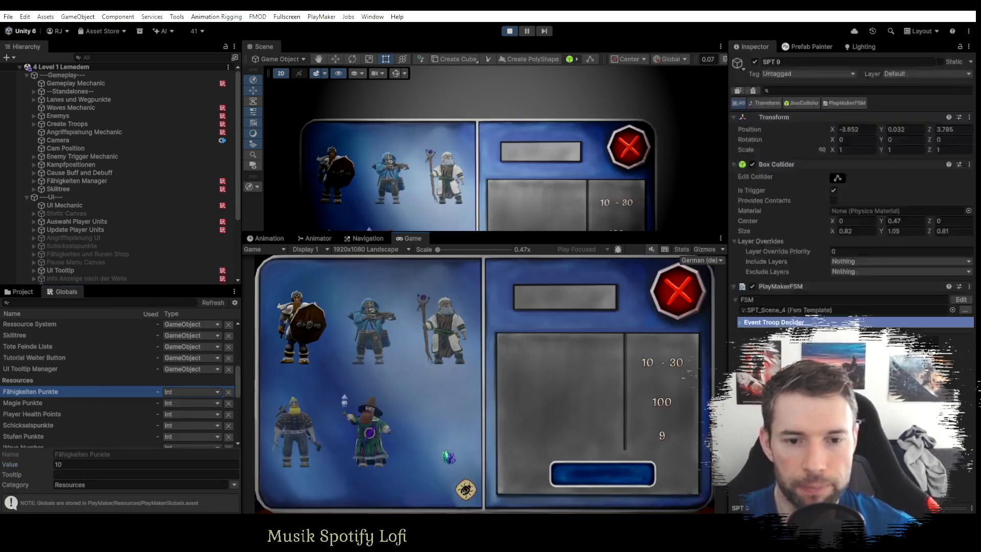
click(466, 443)
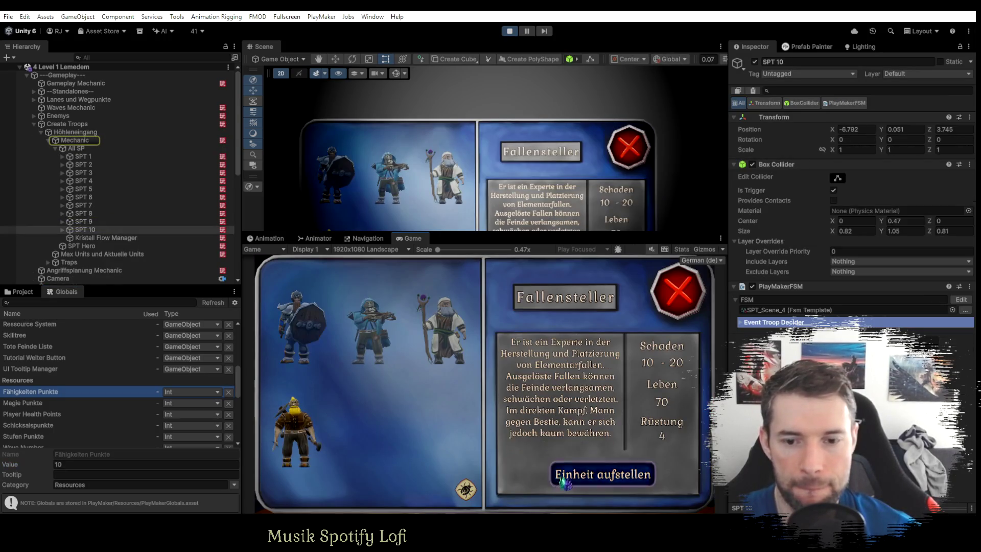
click(352, 369)
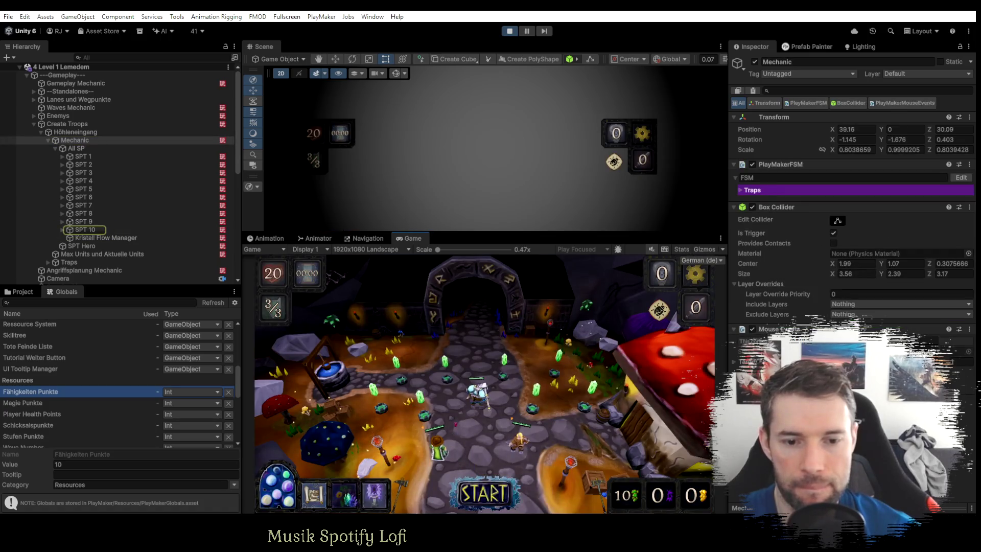
Learn Mehrfach-Schuss for the Magier and Dolche werfen for the Fallensteller.
click(649, 369)
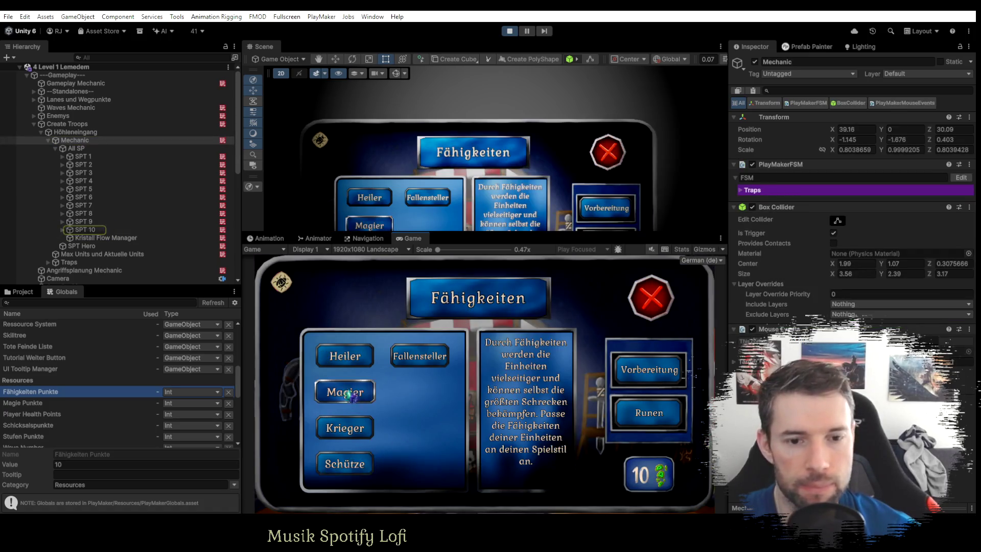
click(348, 401)
click(353, 361)
click(528, 469)
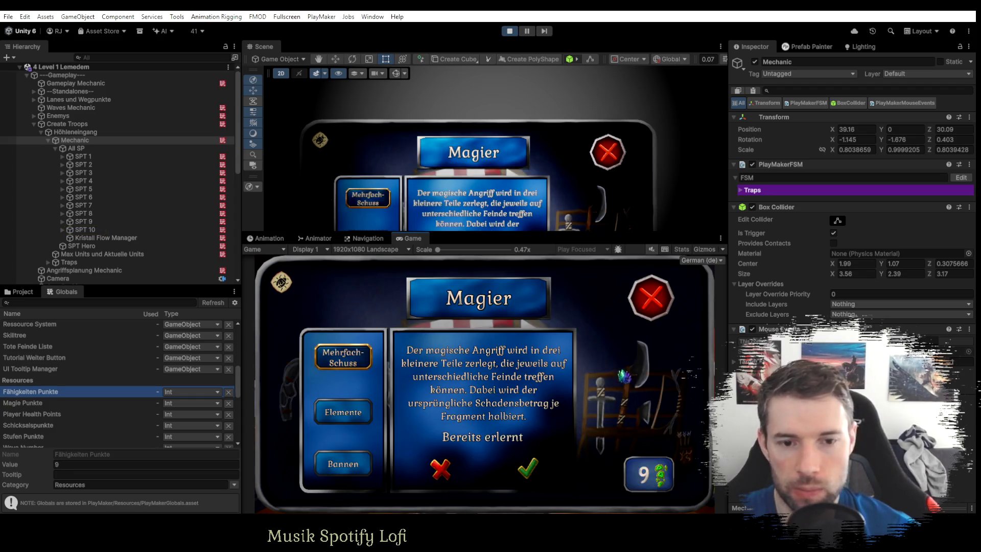
click(652, 305)
click(420, 356)
click(528, 468)
click(652, 298)
click(651, 296)
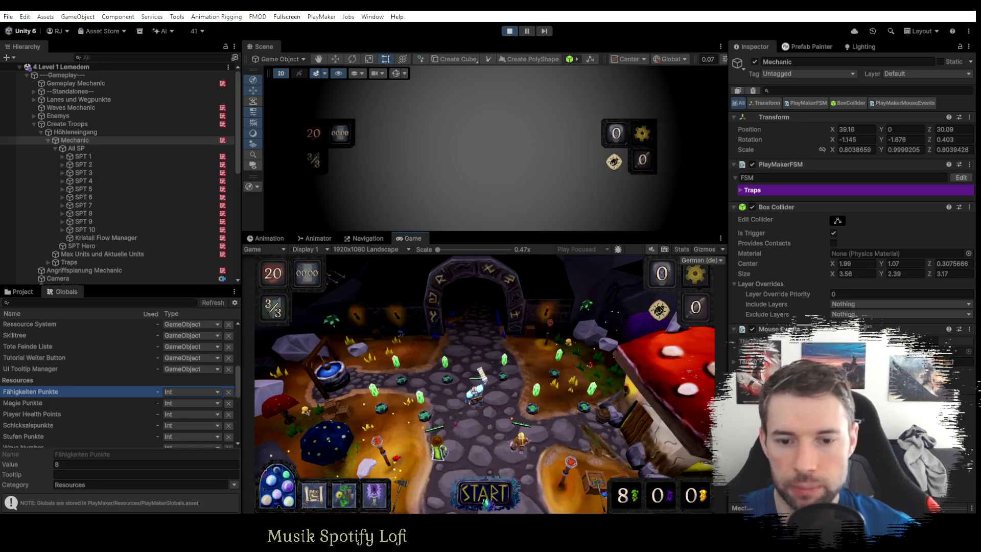
Distribute Schicksalspunkte as 1, 3 and 1 across three rows and confirm.
click(648, 428)
click(596, 338)
triple_click(596, 388)
click(591, 439)
click(685, 334)
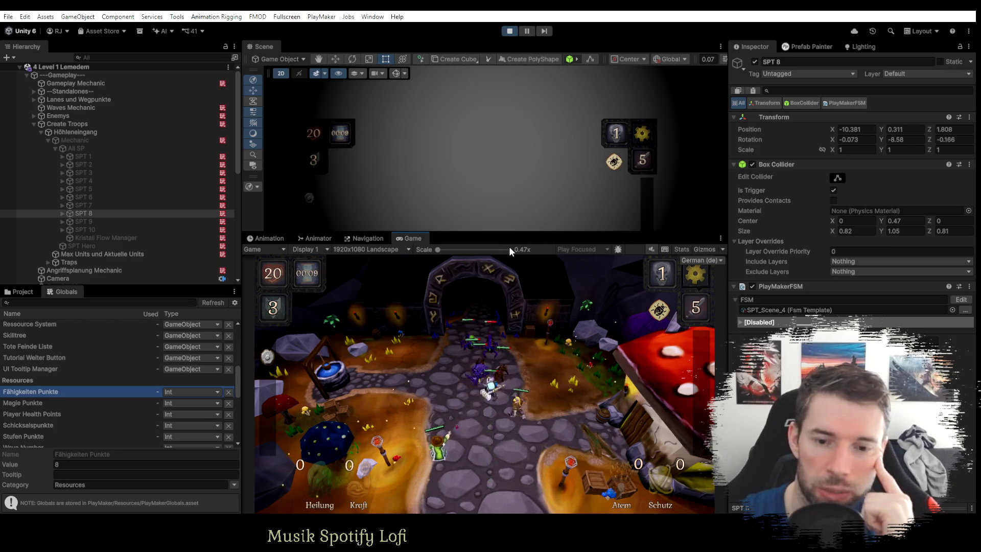
Pause the running playtest, briefly resuming once before pausing again.
click(526, 31)
click(529, 31)
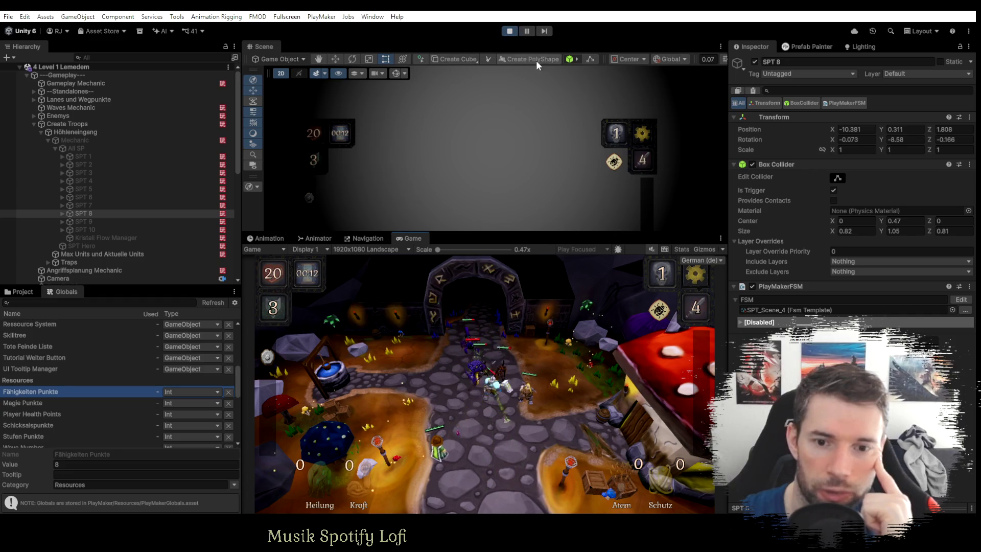
click(530, 31)
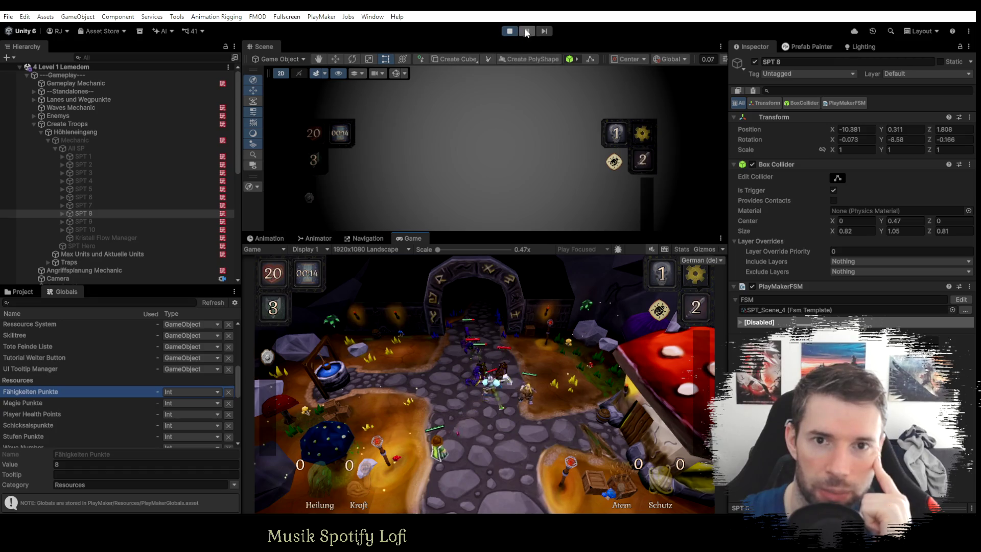
Expand the Zwerg Fallensteller clone and inspect its Skilltree and Fähigkeiten Manager FSM.
click(33, 122)
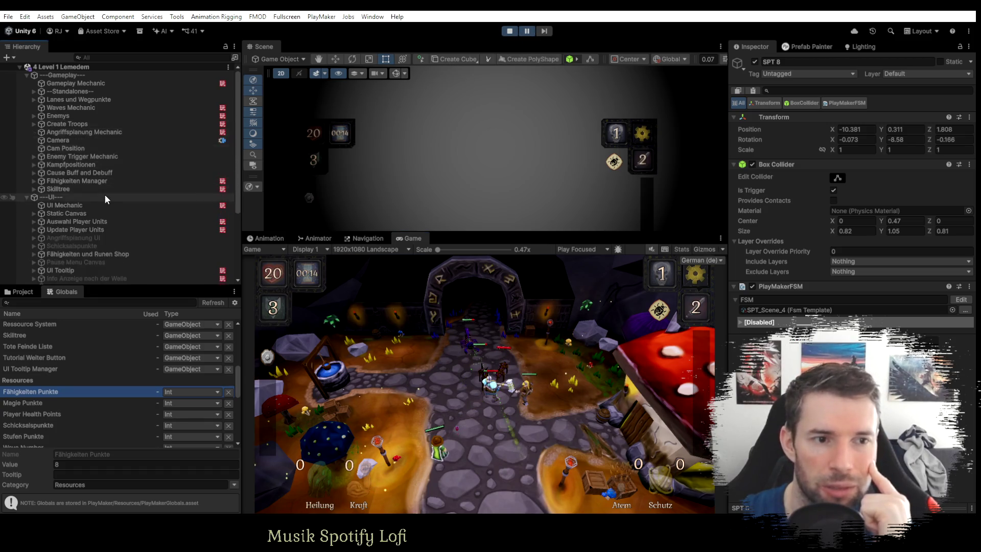
scroll(106, 195, down, 10)
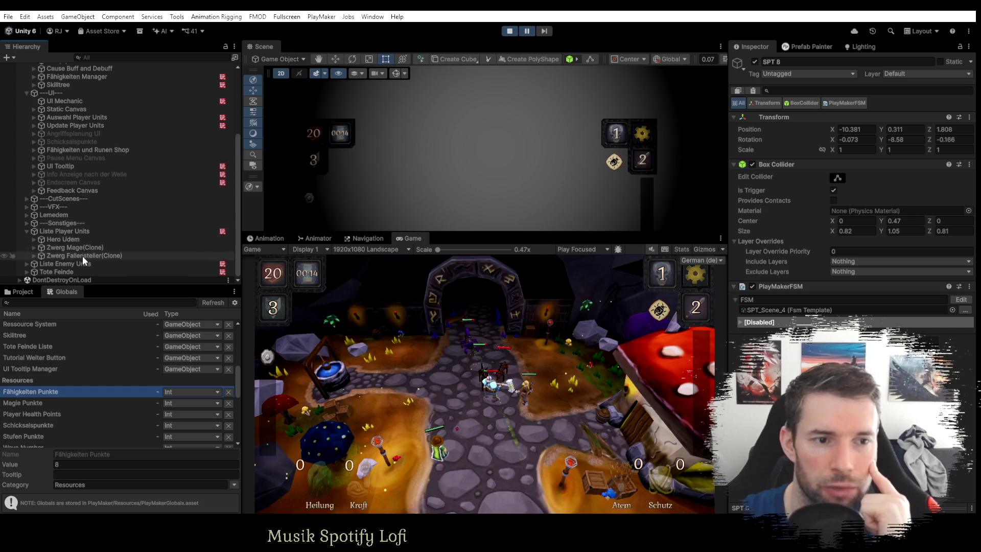
click(79, 256)
click(34, 256)
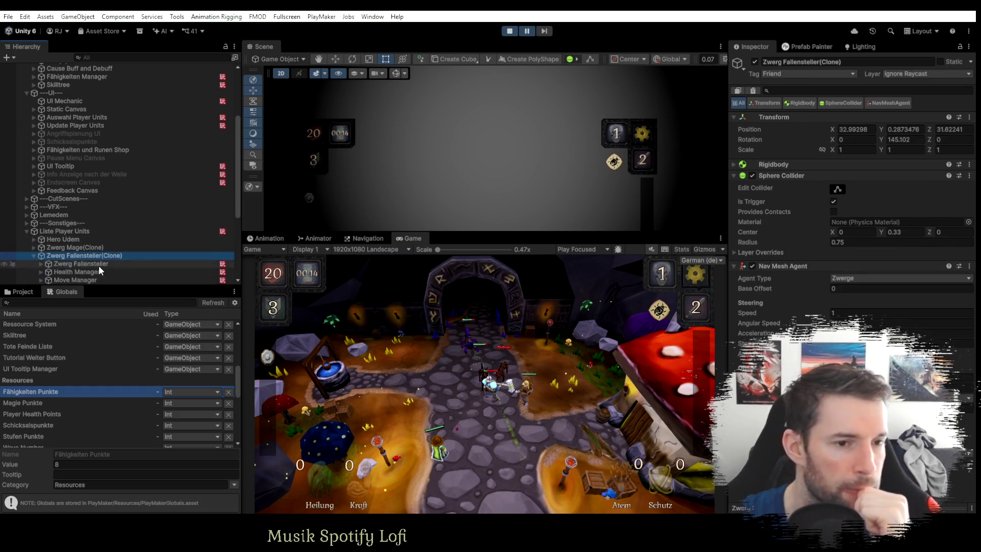
scroll(94, 264, down, 5)
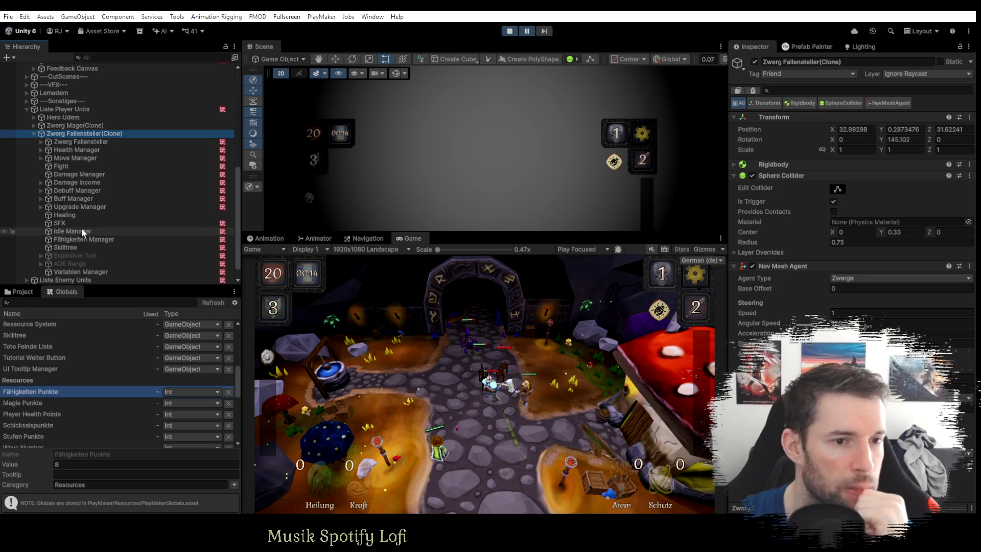
click(79, 247)
click(79, 239)
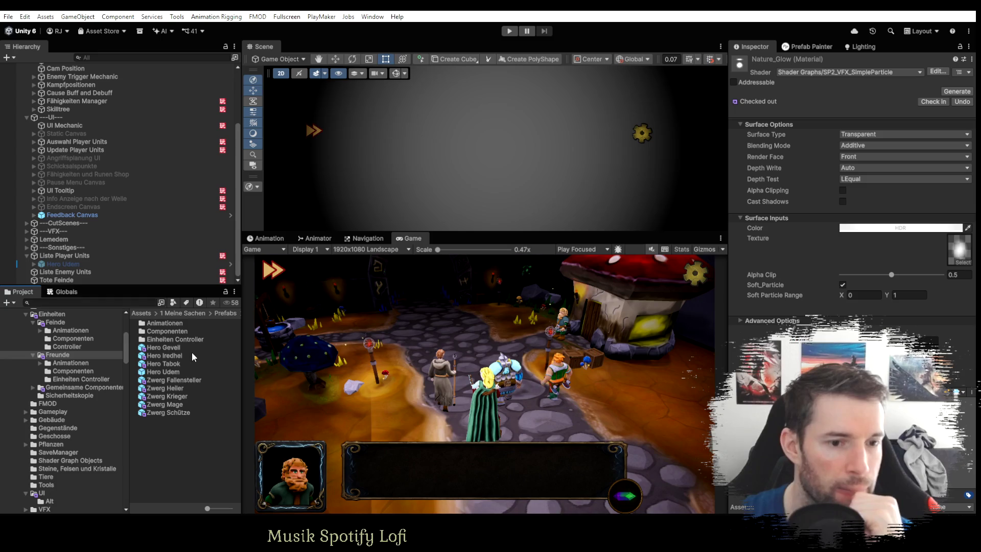
Open the Zwerg Mage prefab's AOE Checker and Fight FSM in PlayMaker.
double_click(172, 405)
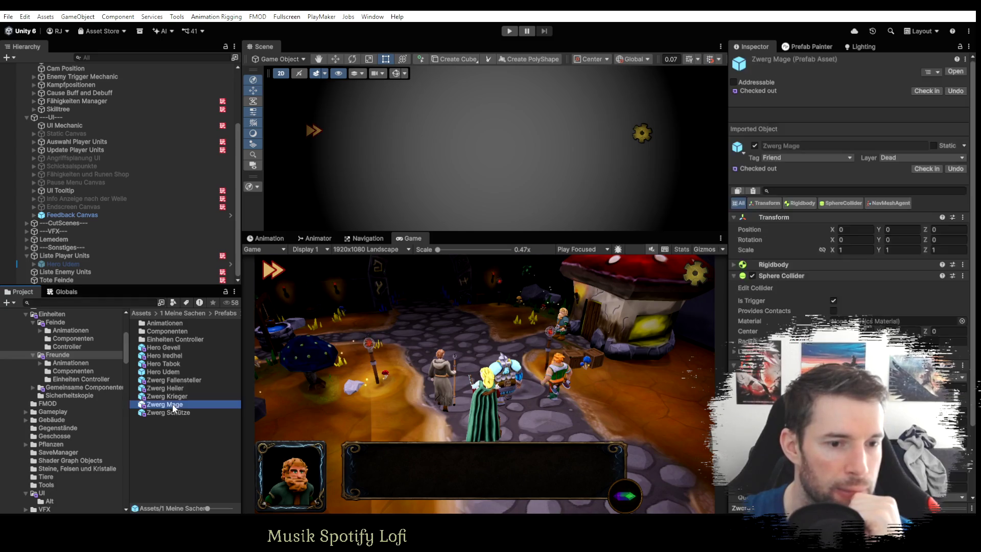
click(72, 194)
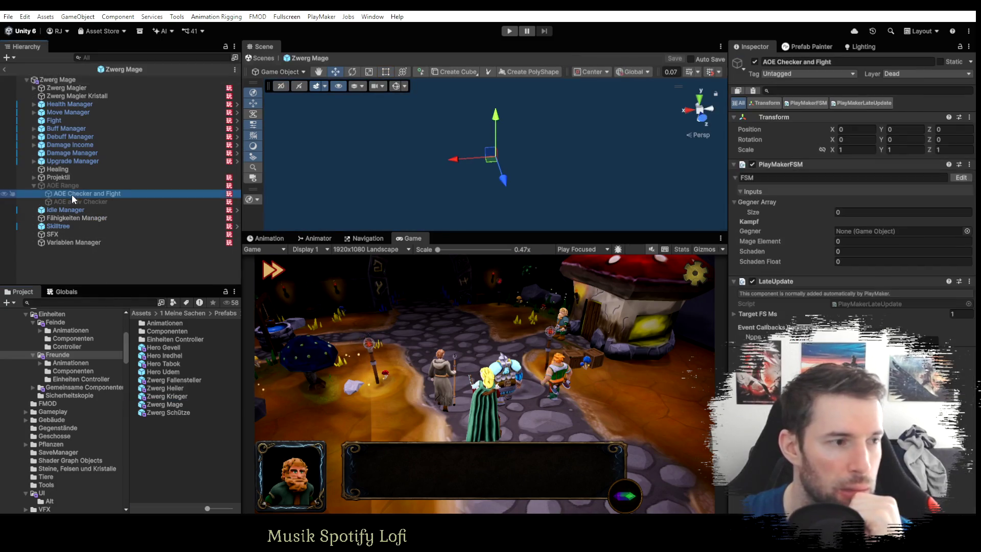
click(961, 177)
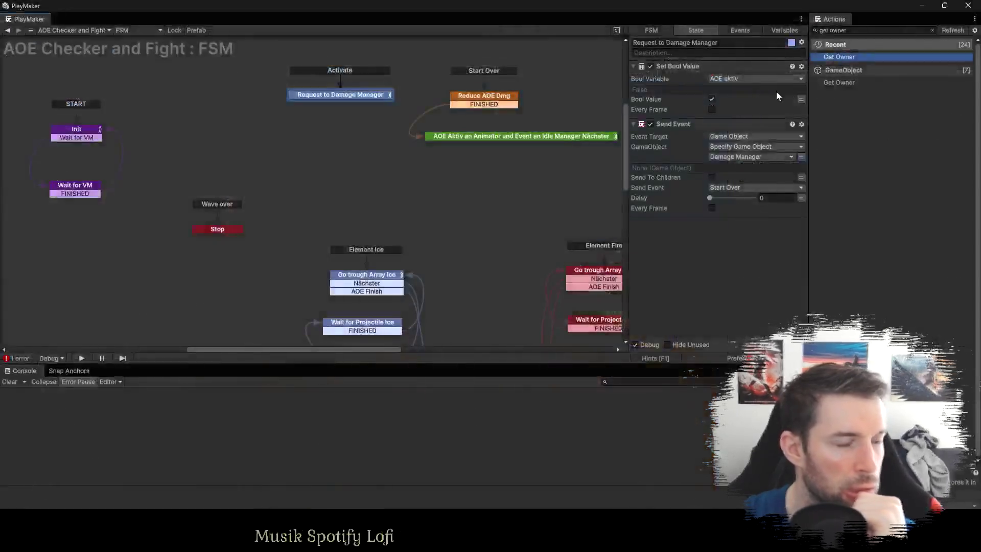
Add a Set Fsm Game Object action targeting Damage Manager with variable name Sender.
click(855, 30)
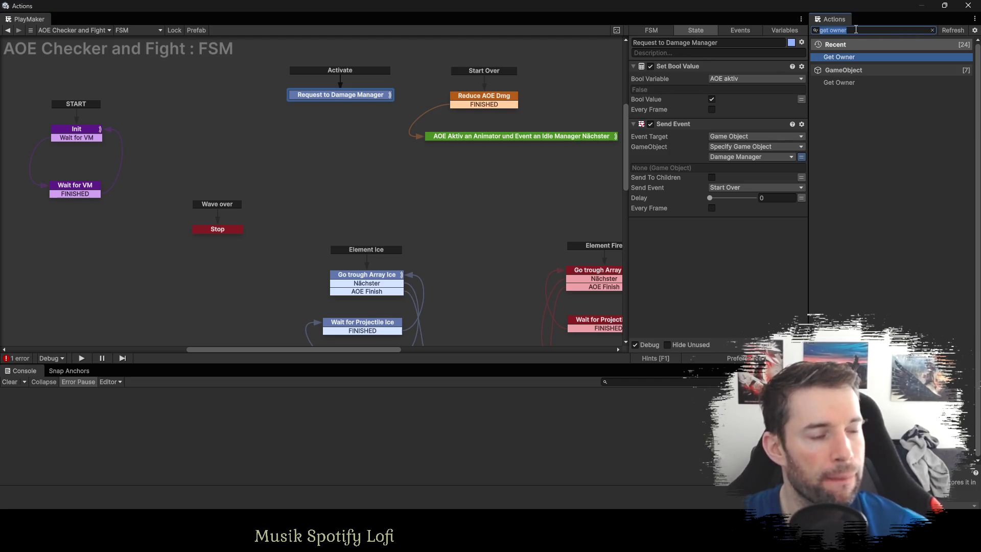
text(set gf)
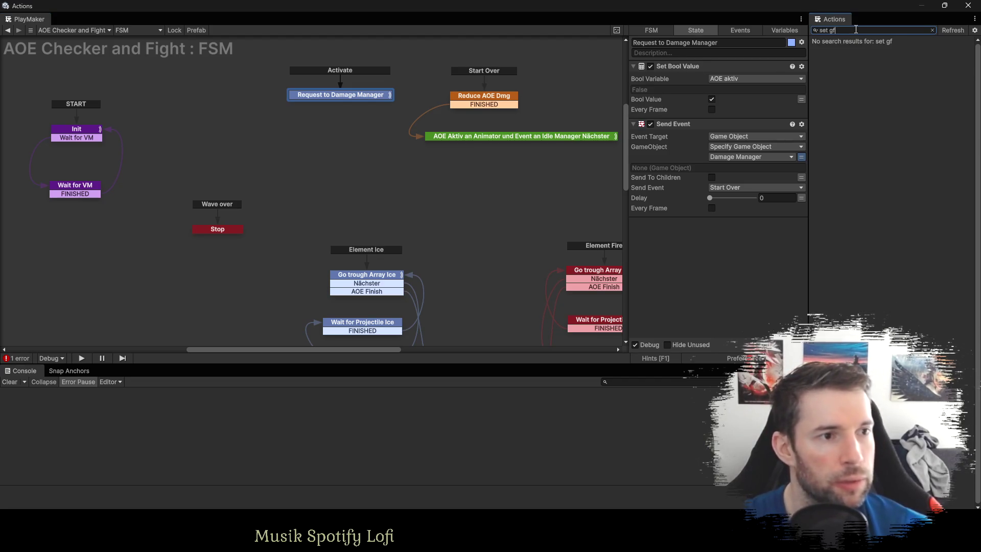
key(BackSpace)
key(BackSpace)
text(fs)
mouse_move(855, 57)
mouse_down()
mouse_move(721, 211)
mouse_move(699, 154)
mouse_up()
click(723, 137)
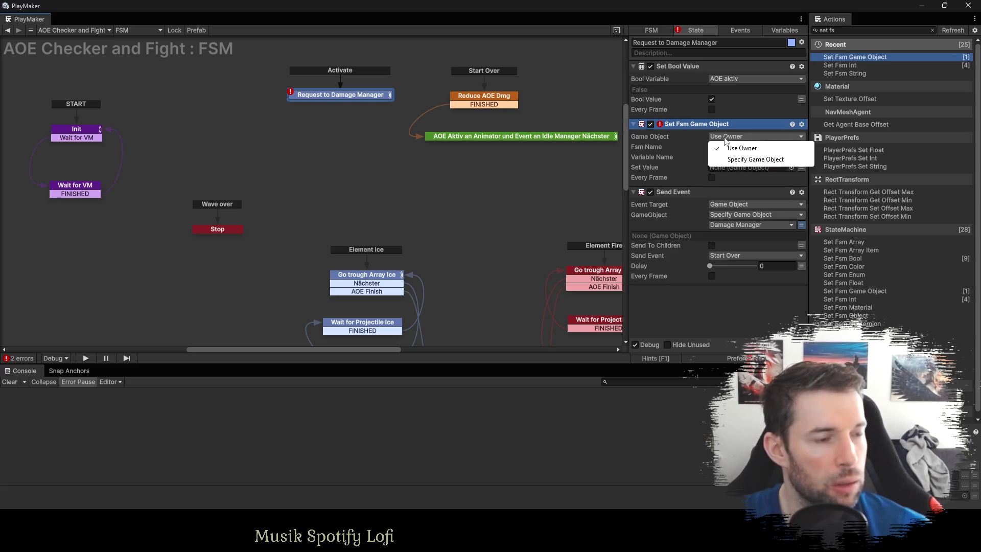
click(729, 159)
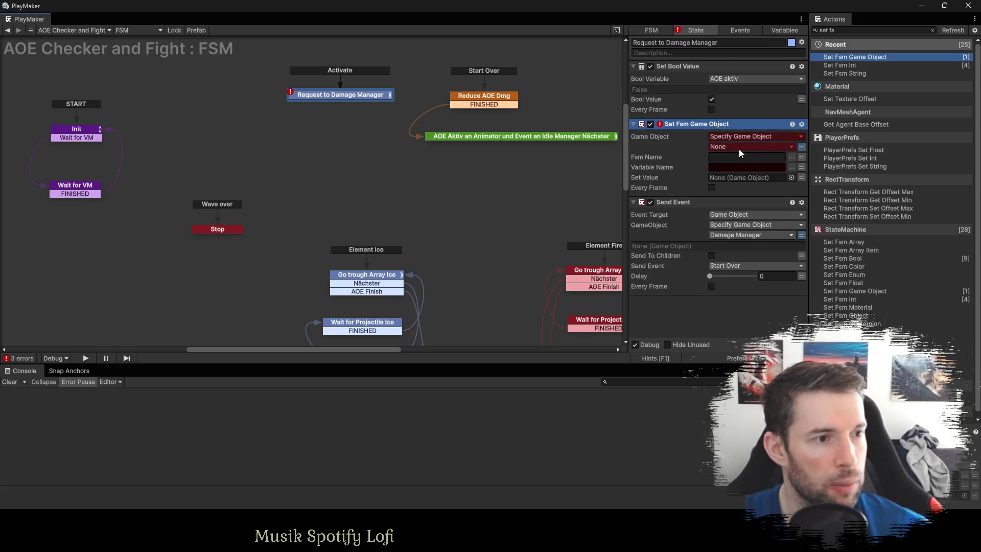
click(739, 147)
click(750, 204)
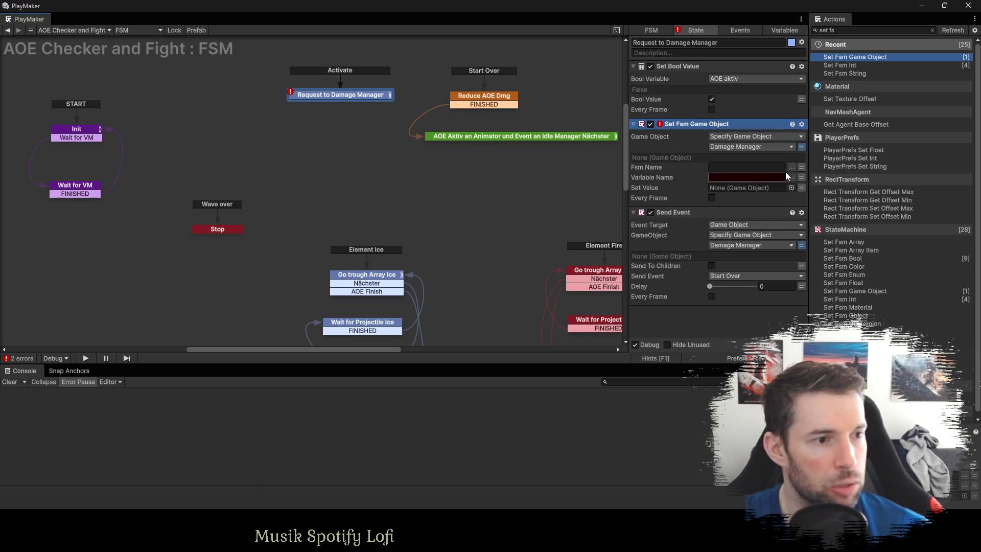
text(Sender)
click(801, 187)
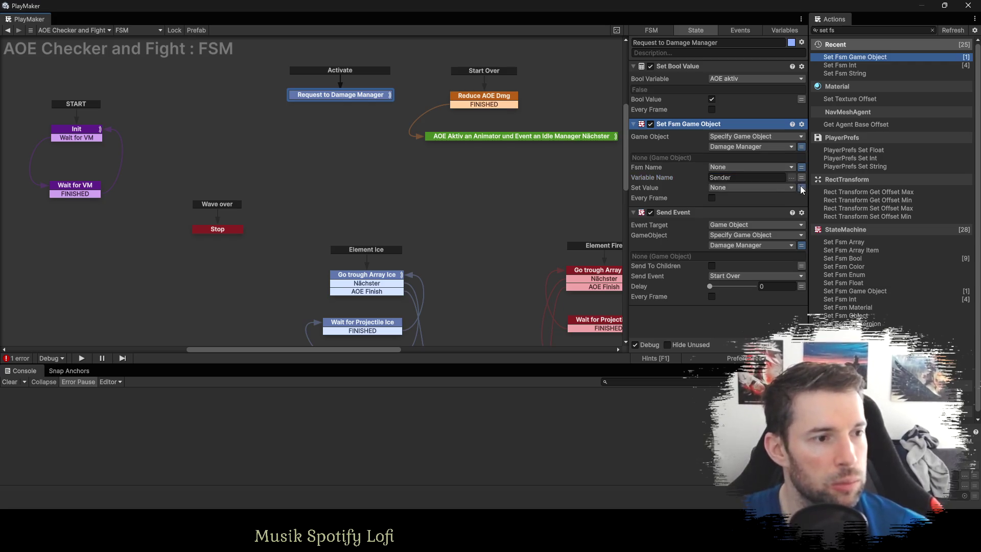
click(728, 188)
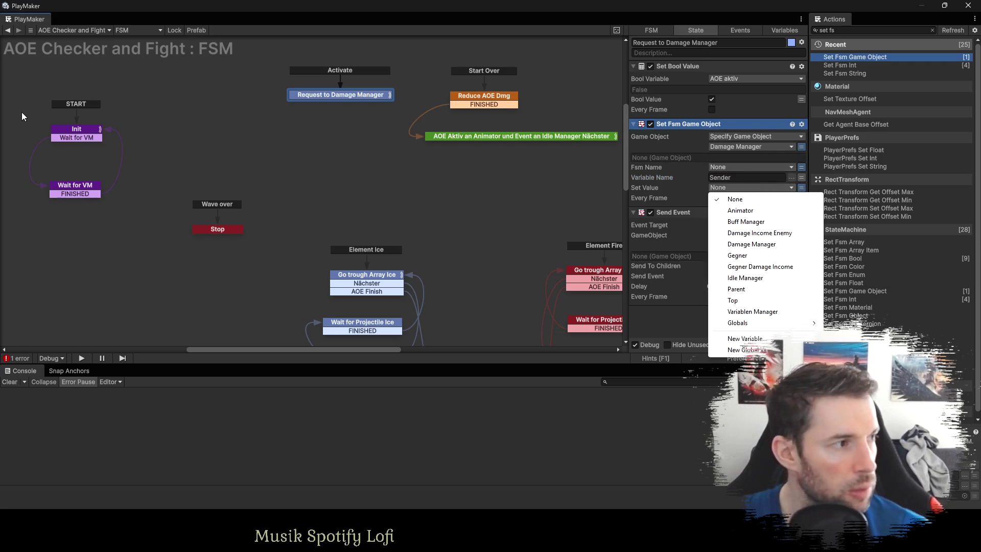
Store the owner in a new Owner variable via Get Owner in Init, and send Owner as the value.
click(80, 136)
click(840, 30)
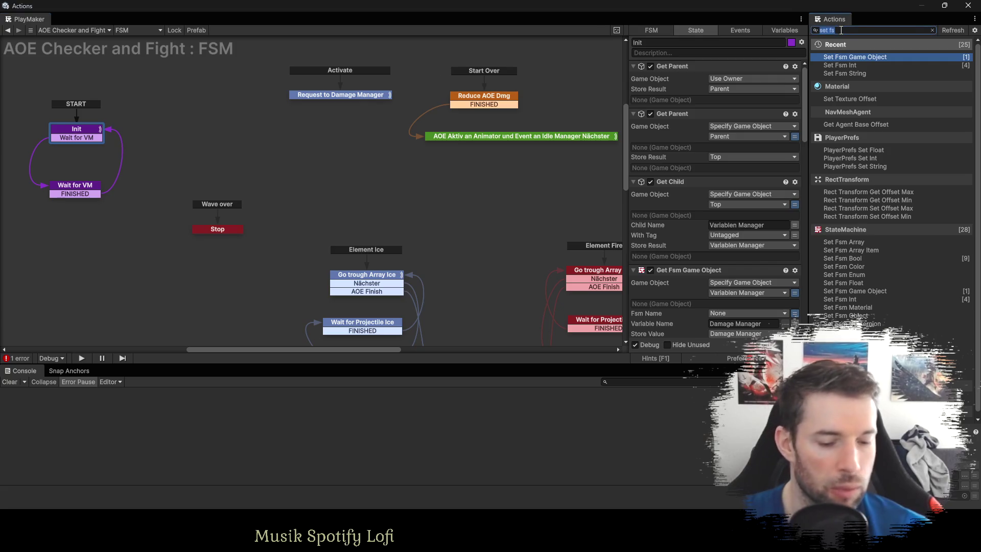
text(get own)
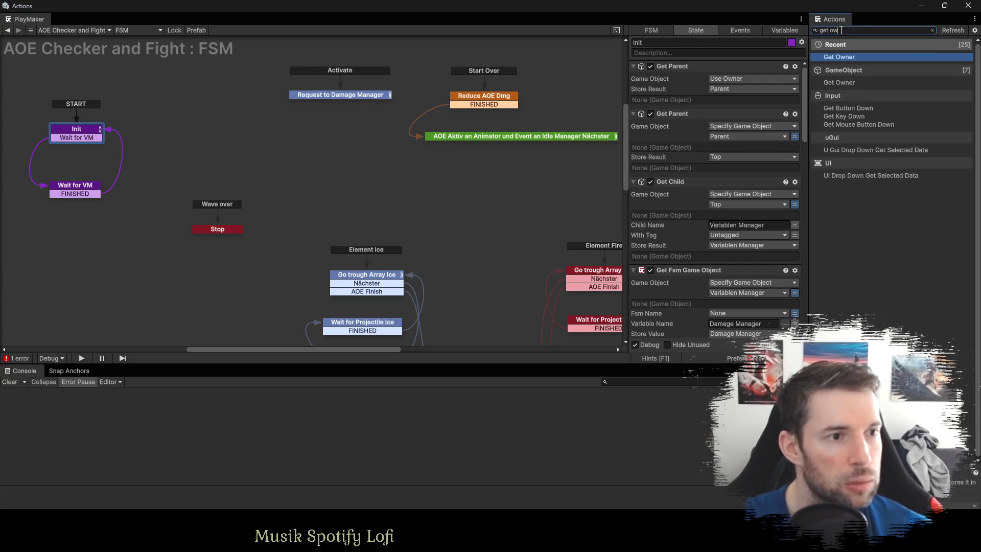
key(Return)
drag(691, 290, 694, 65)
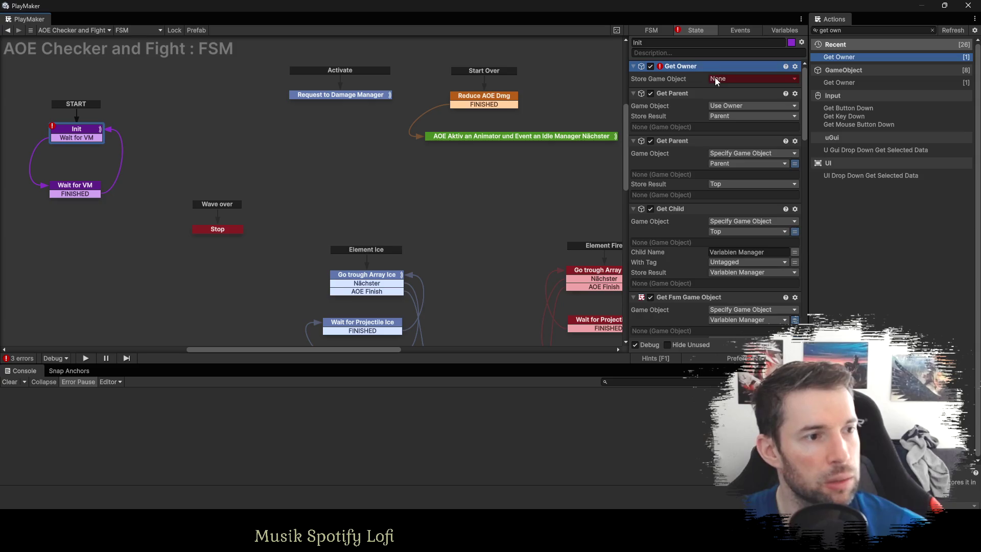
click(715, 77)
click(756, 229)
text(Owner)
key(Return)
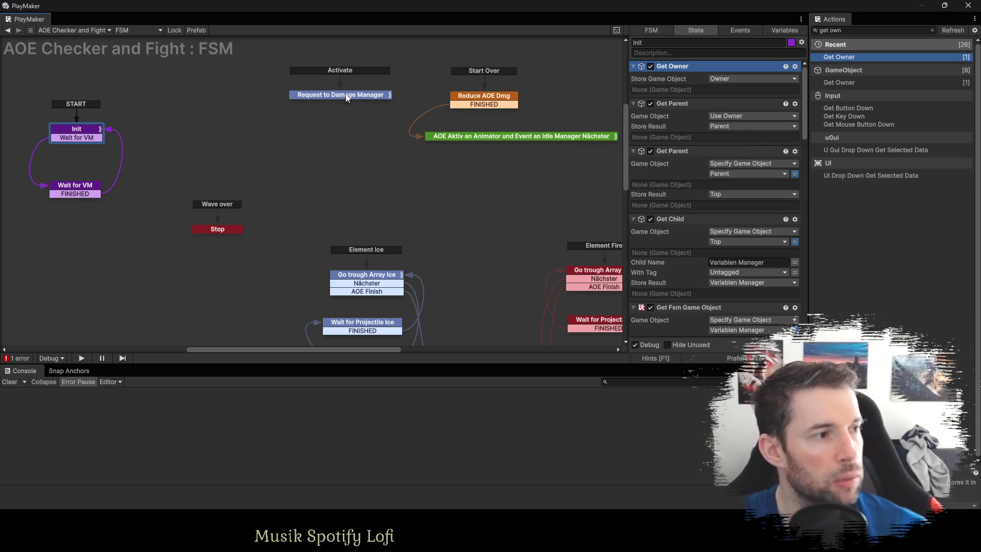
click(339, 94)
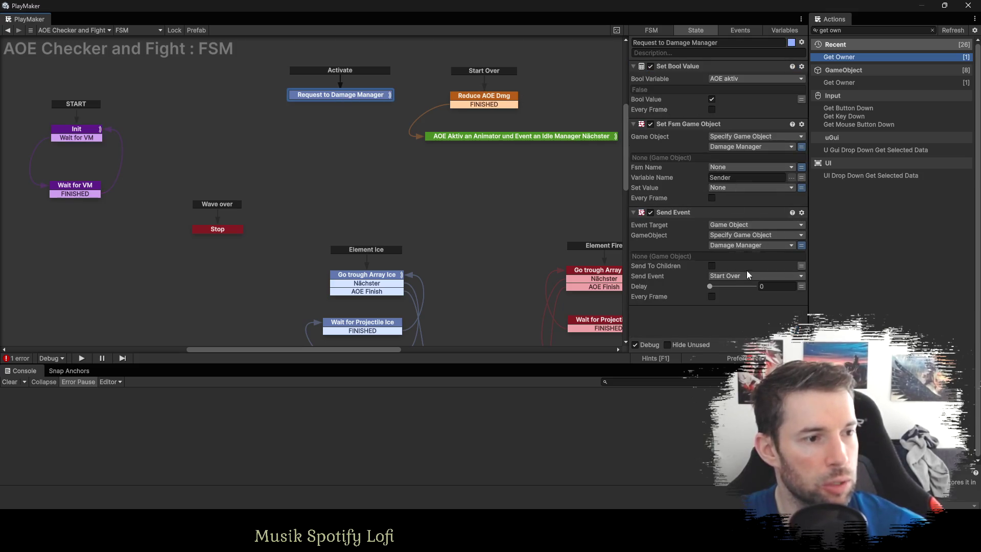
click(740, 189)
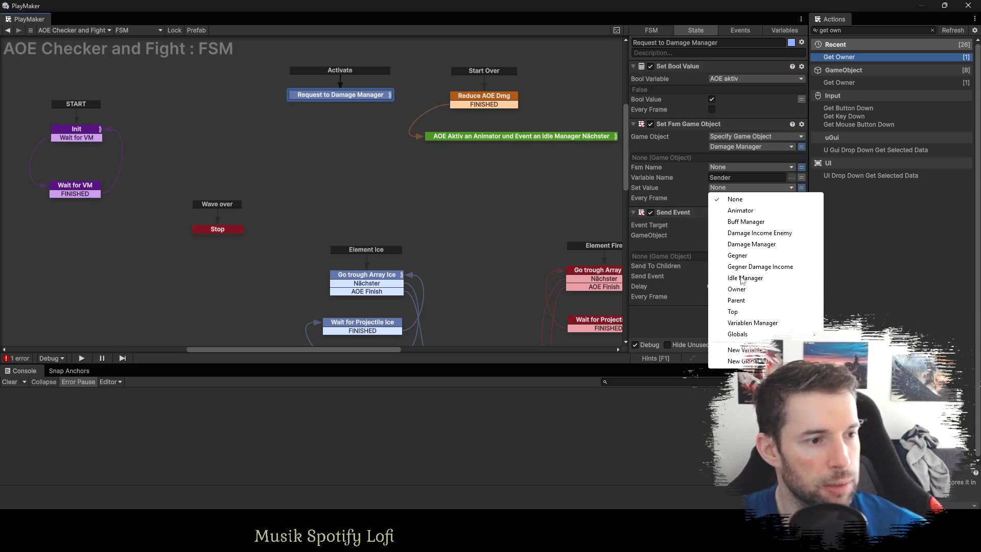
click(745, 293)
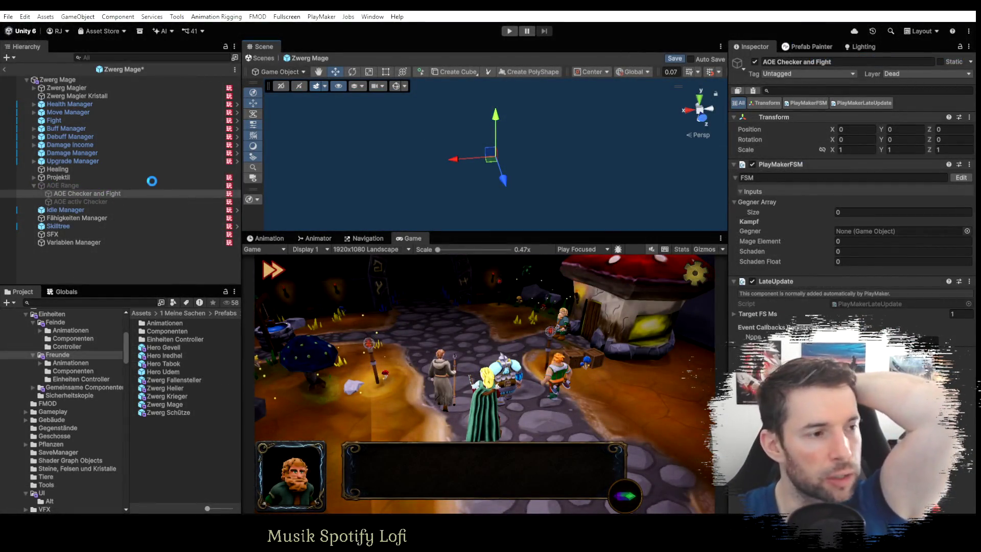
Inspect the Init state of Zwerg Fallensteller's AOE Checker and Fight FSM, then select Damage Manager.
double_click(174, 380)
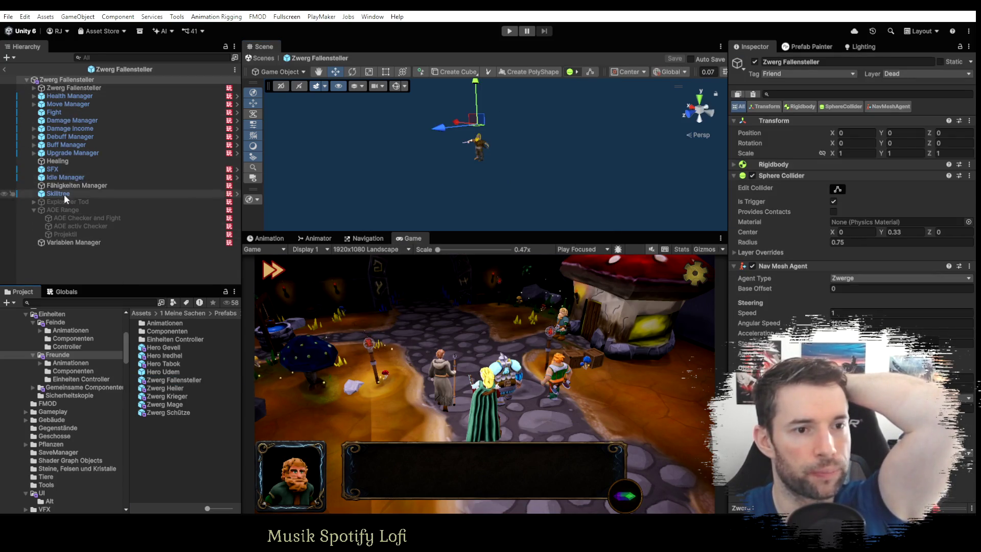
click(66, 218)
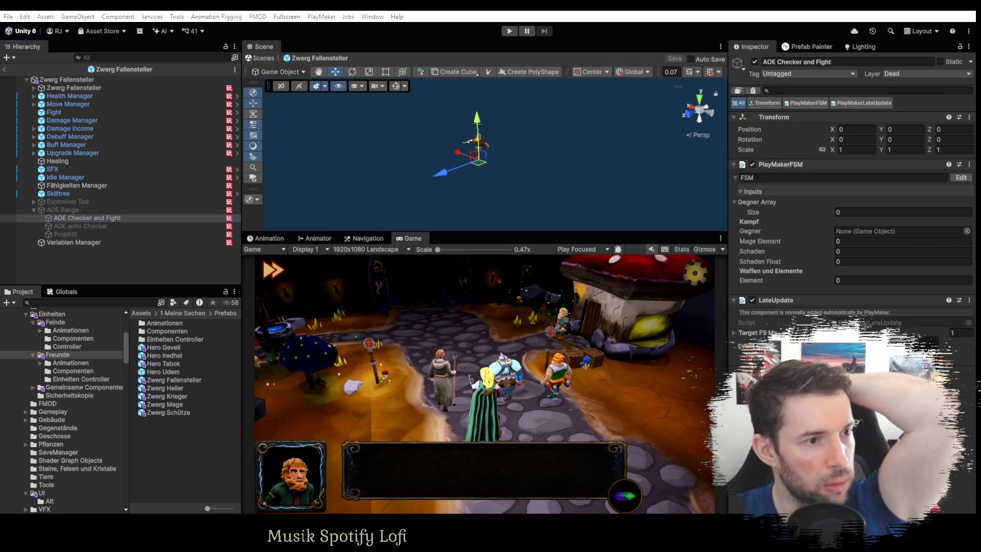
key(alt+Tab)
drag(515, 152, 388, 207)
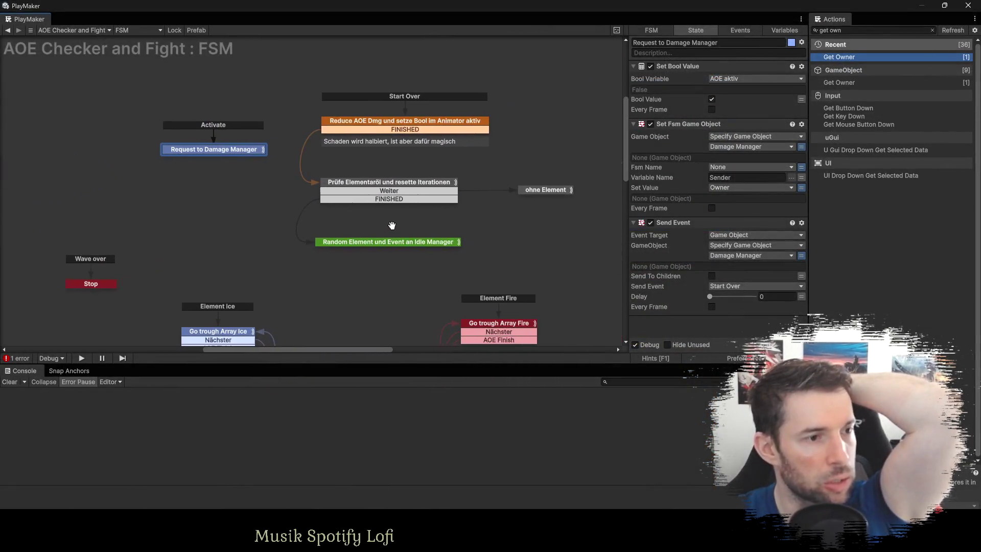
scroll(177, 165, left, 5)
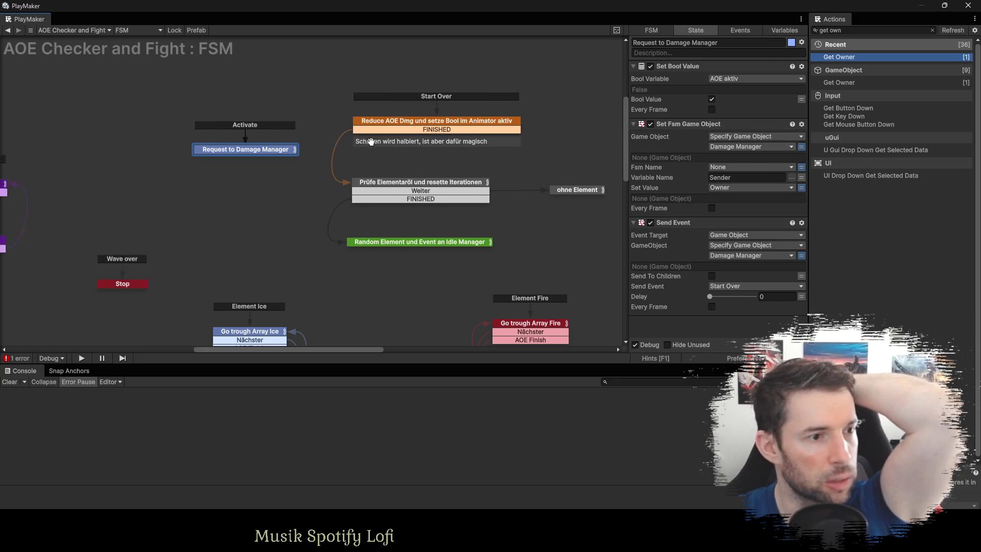
click(153, 189)
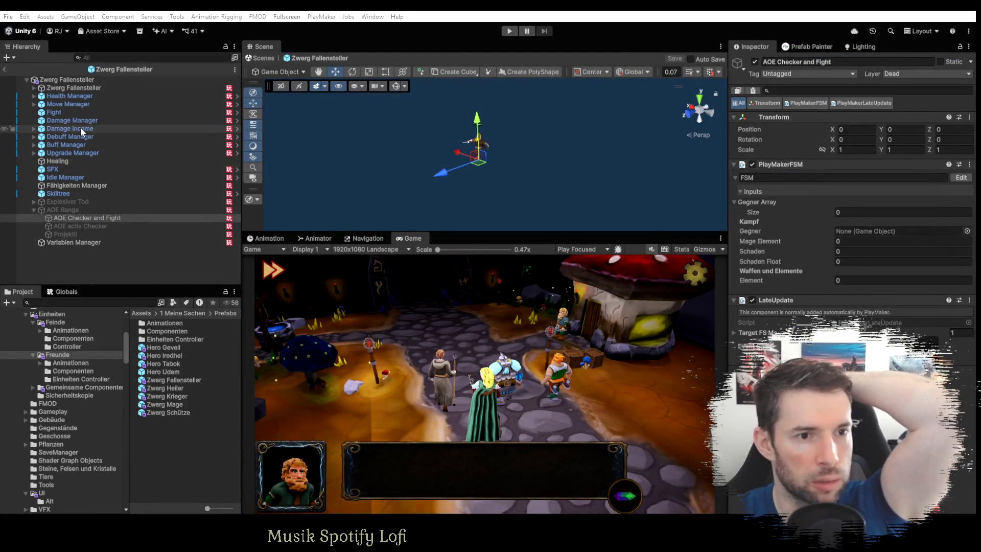
click(74, 121)
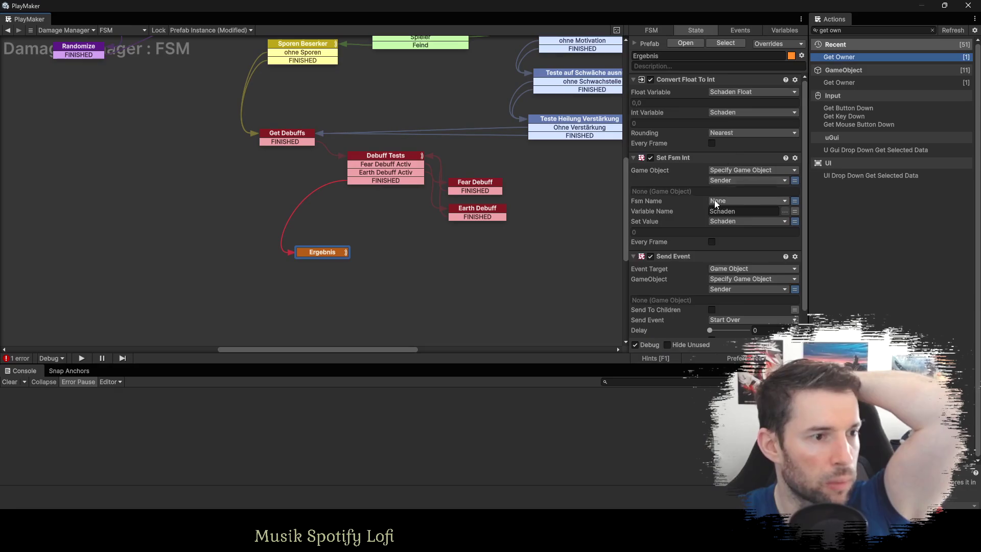
scroll(716, 204, down, 2)
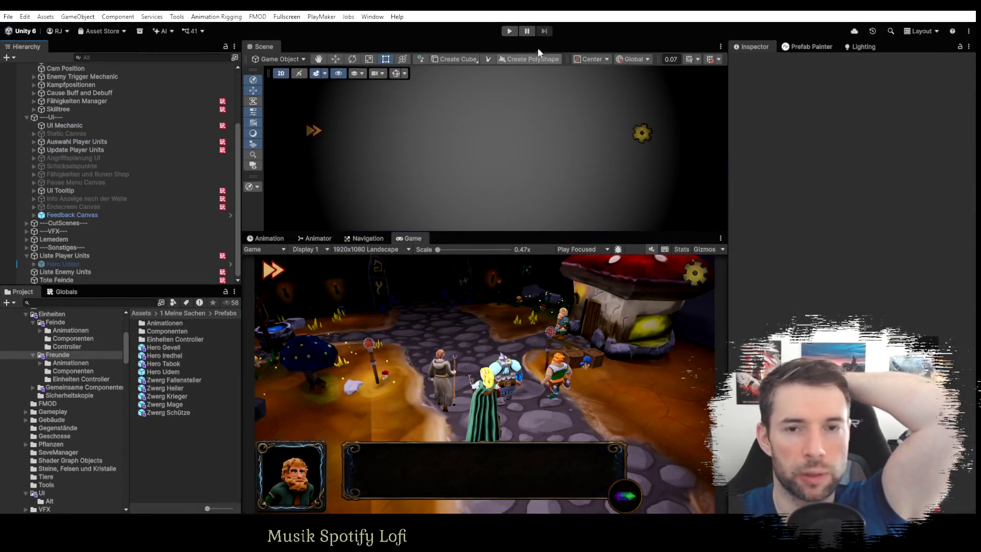
Start play mode, pick the Feuer card, and deploy a Fallensteller unit with a trap card.
click(509, 31)
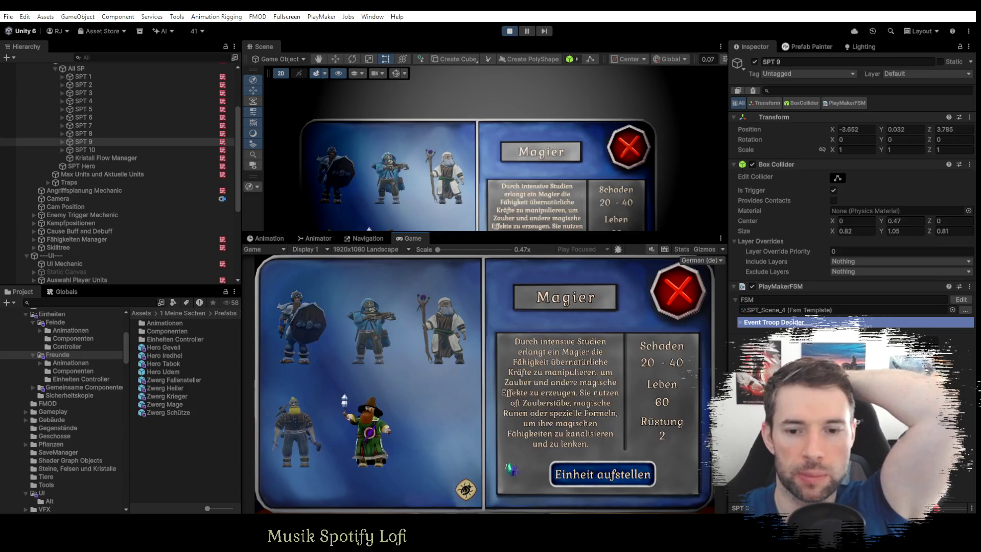
click(366, 375)
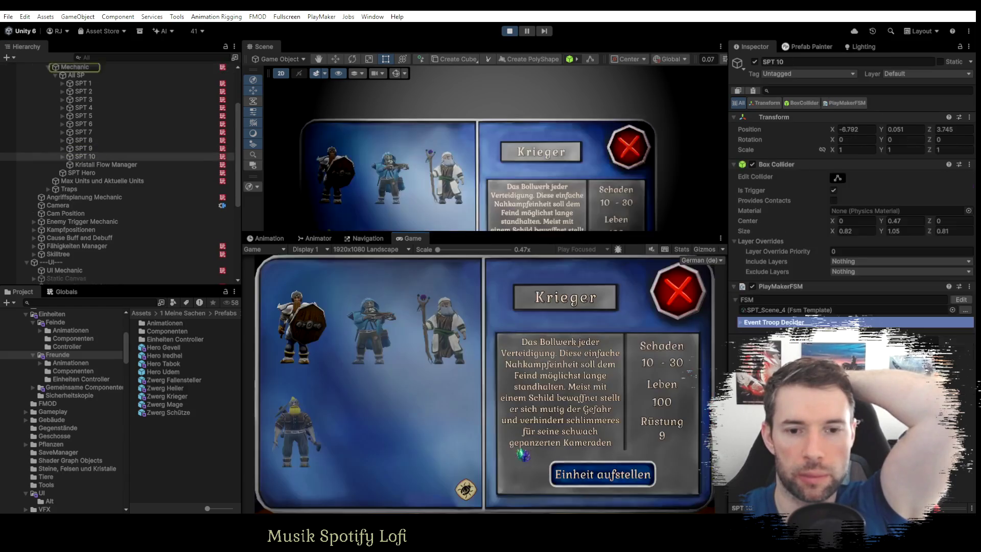
click(299, 431)
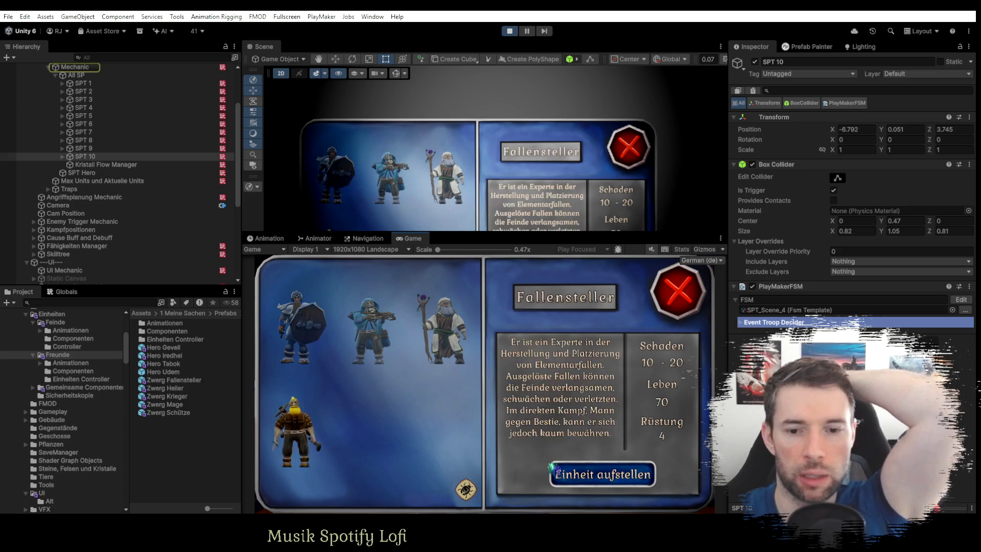
click(590, 475)
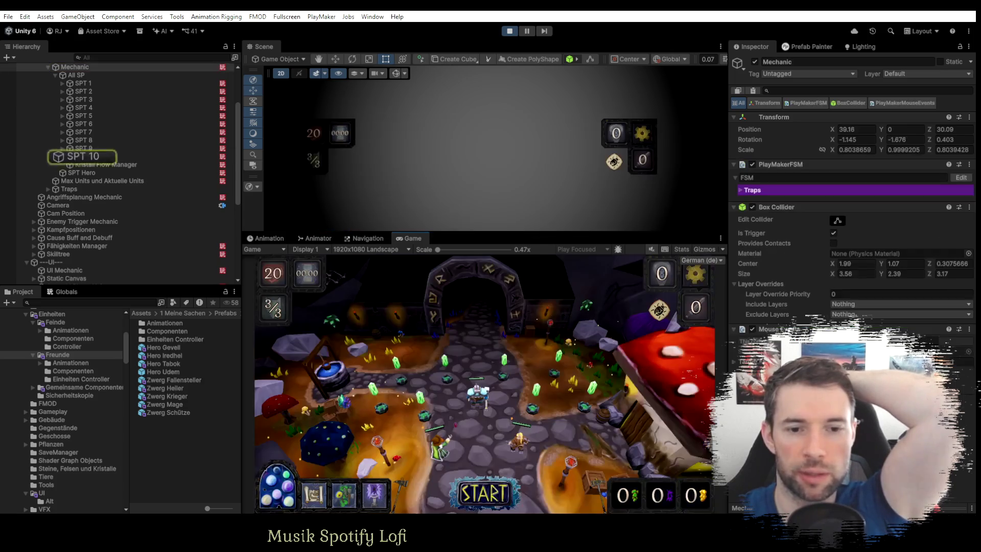
click(352, 383)
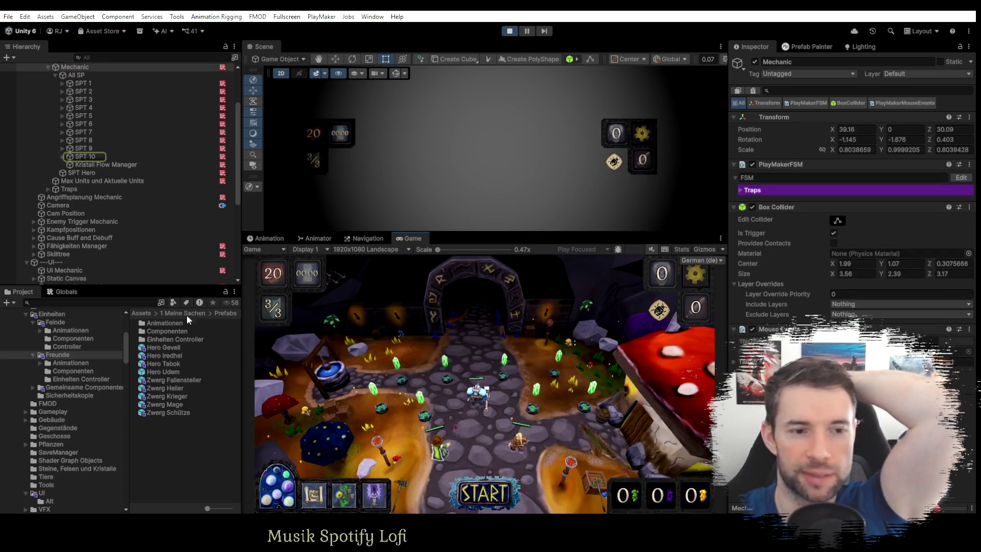
Set the Fähigkeiten Punkte global variable to 10.
click(65, 290)
click(96, 464)
text(10)
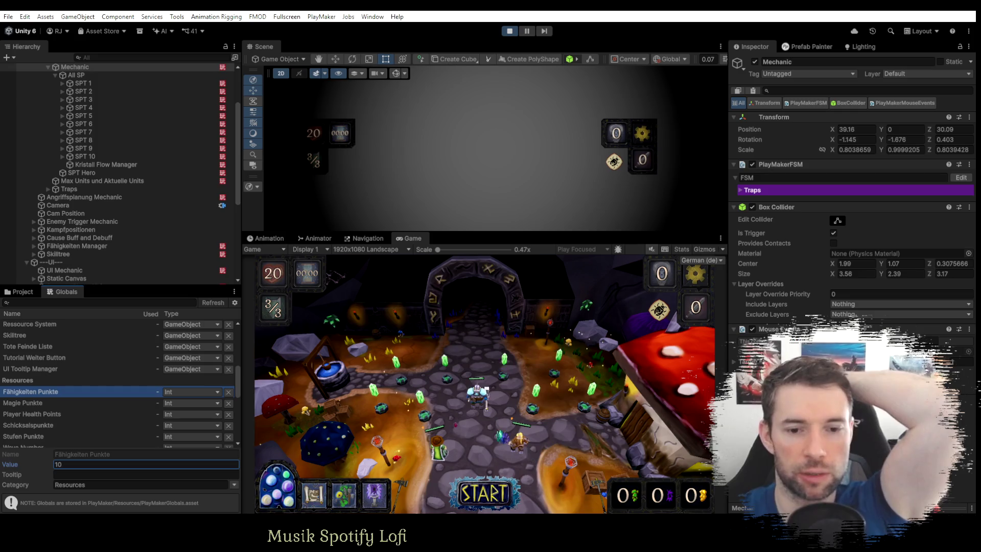
Learn Mehrfach-Schuss and a Fallensteller skill, then allocate Schicksalspunkte to the third row.
click(481, 394)
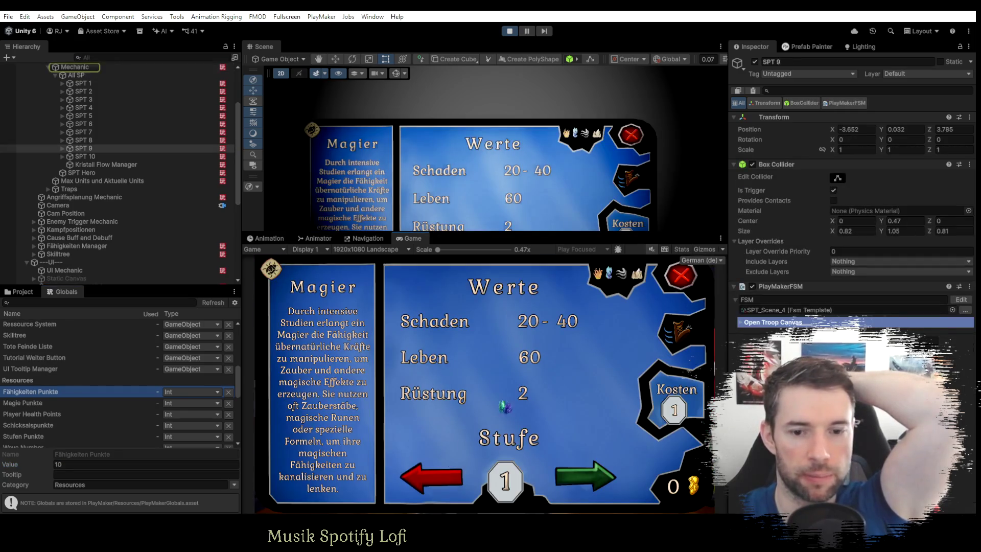
click(680, 276)
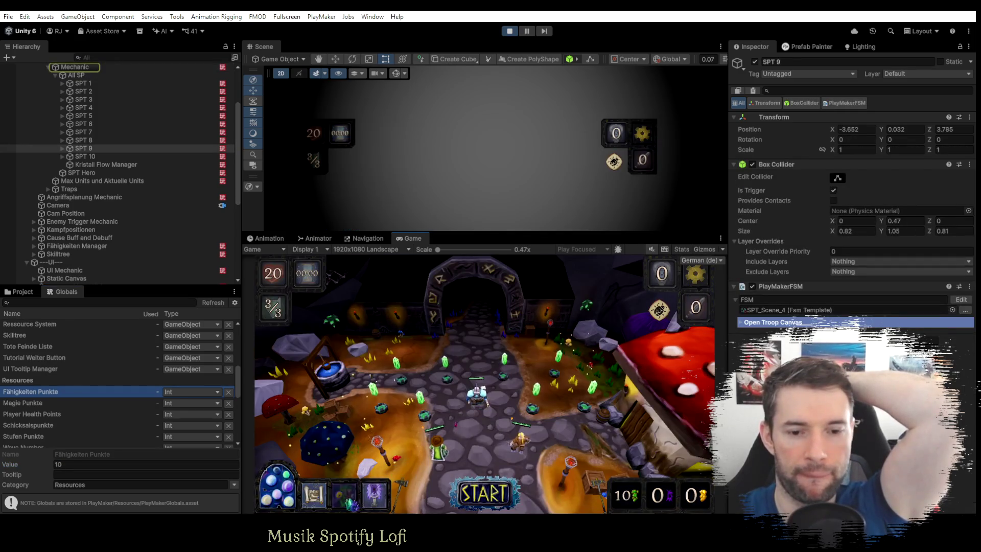
click(432, 360)
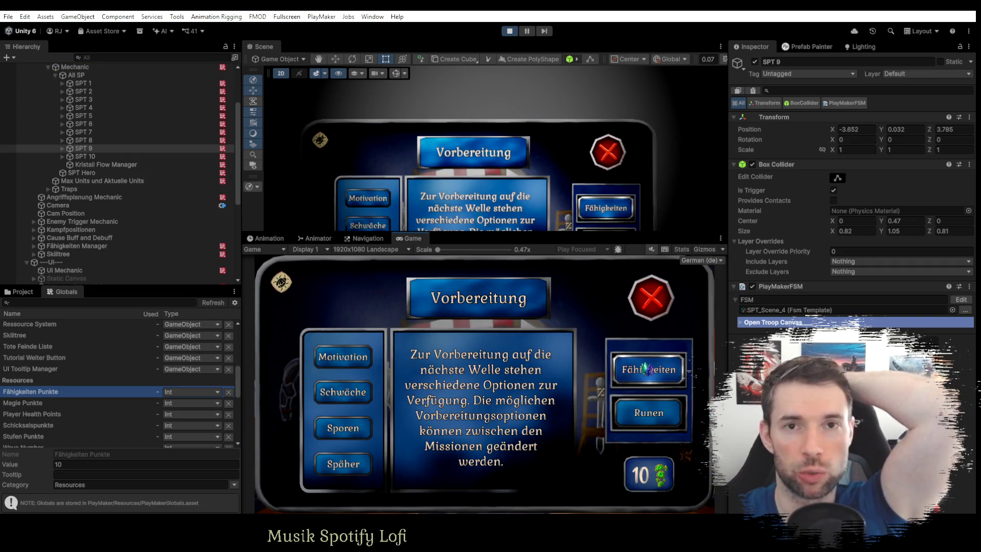
click(648, 377)
click(343, 395)
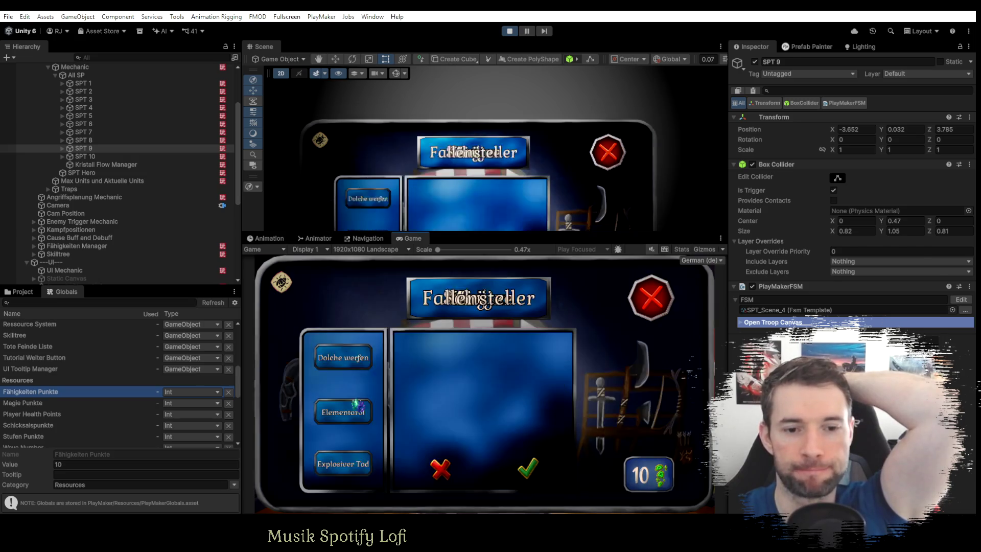
click(534, 474)
click(651, 297)
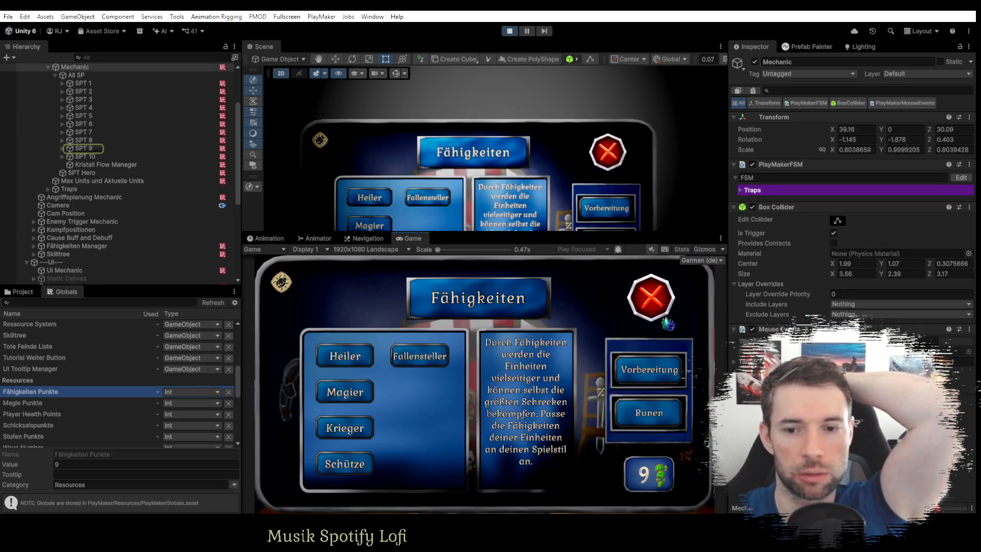
click(429, 366)
click(528, 468)
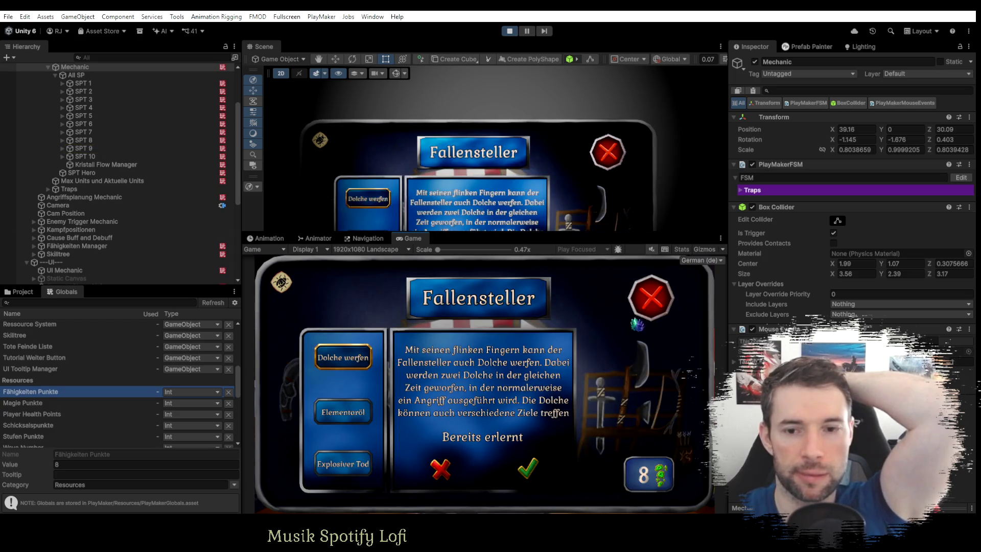
click(651, 298)
click(650, 296)
click(490, 504)
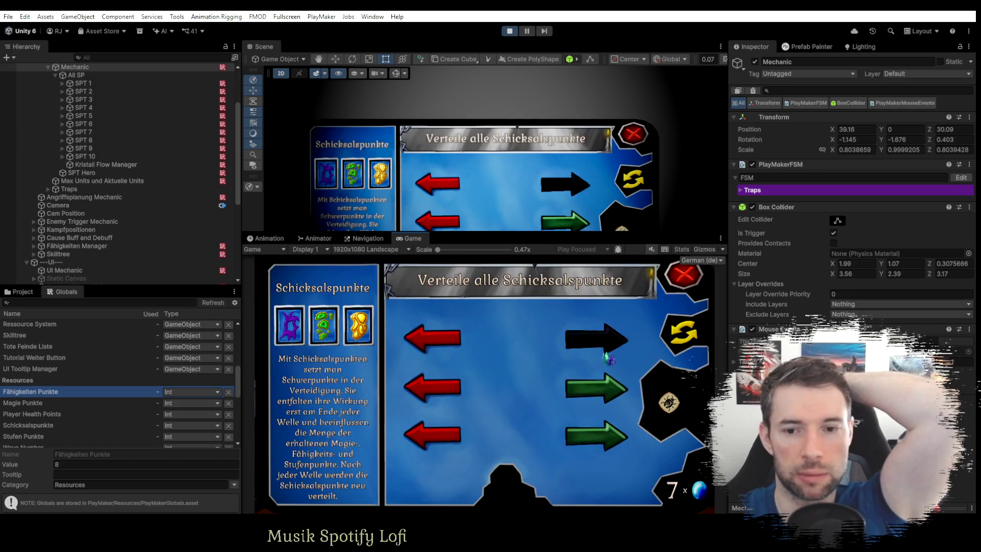
click(596, 435)
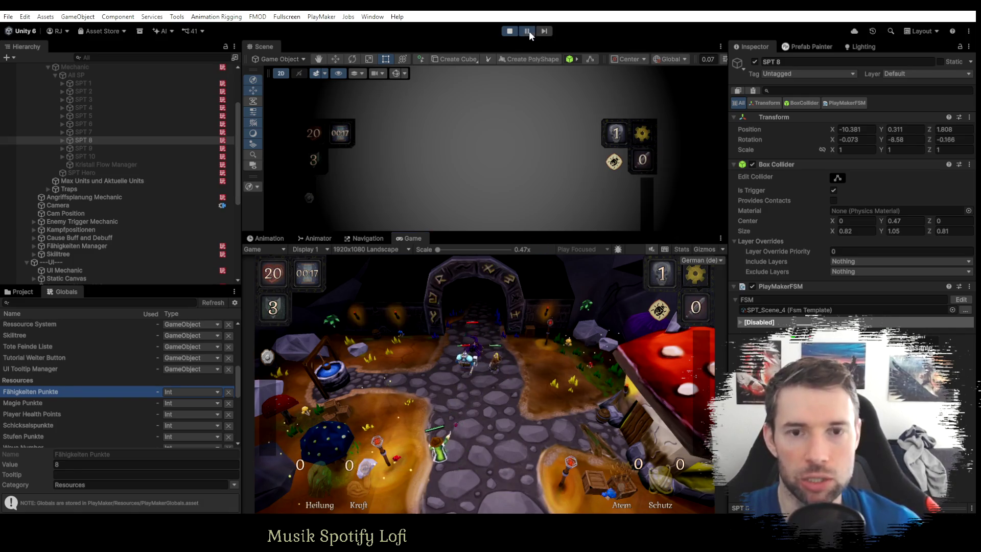
Open the FSM of Zwerg Mage(Clone)'s Fähigkeiten Manager in PlayMaker.
scroll(68, 224, down, 7)
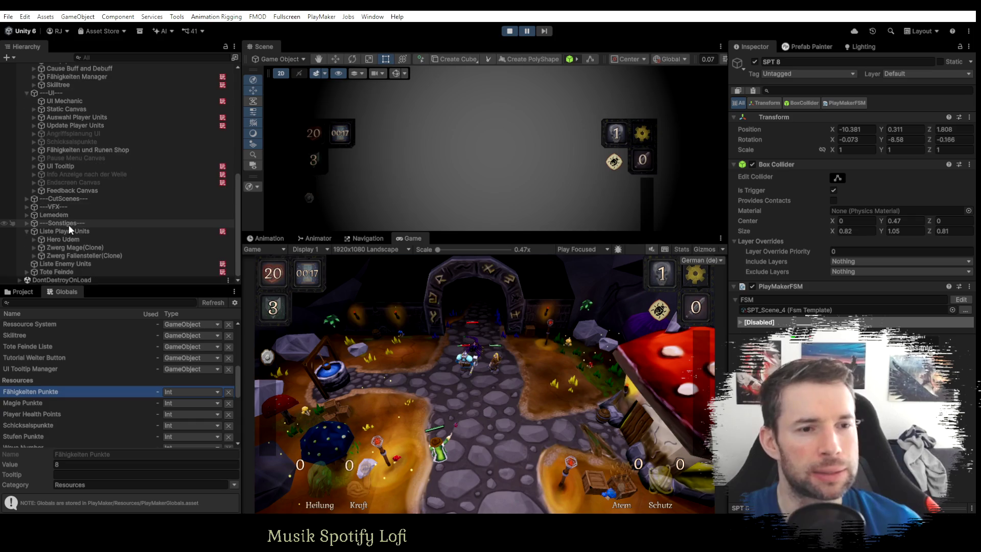
click(33, 248)
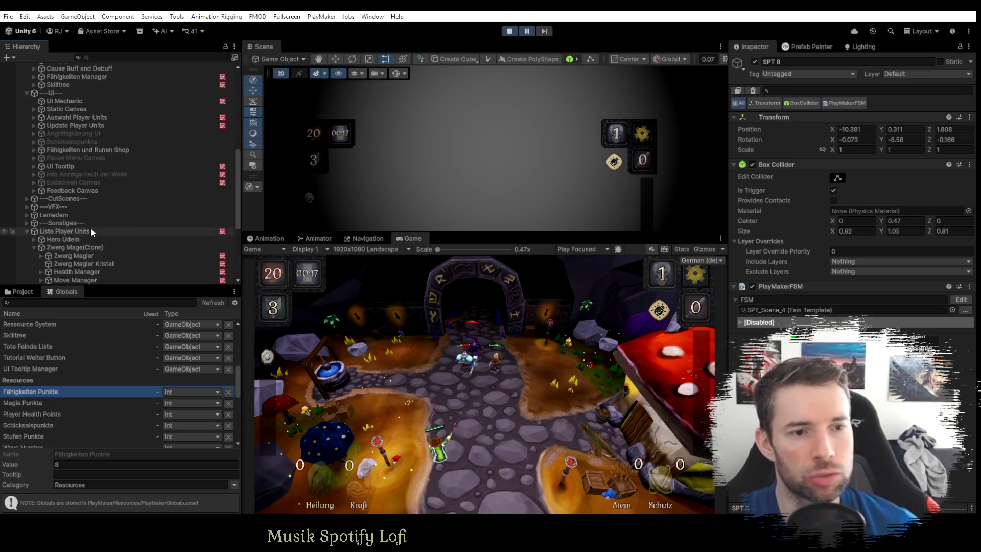
scroll(91, 227, down, 5)
click(87, 247)
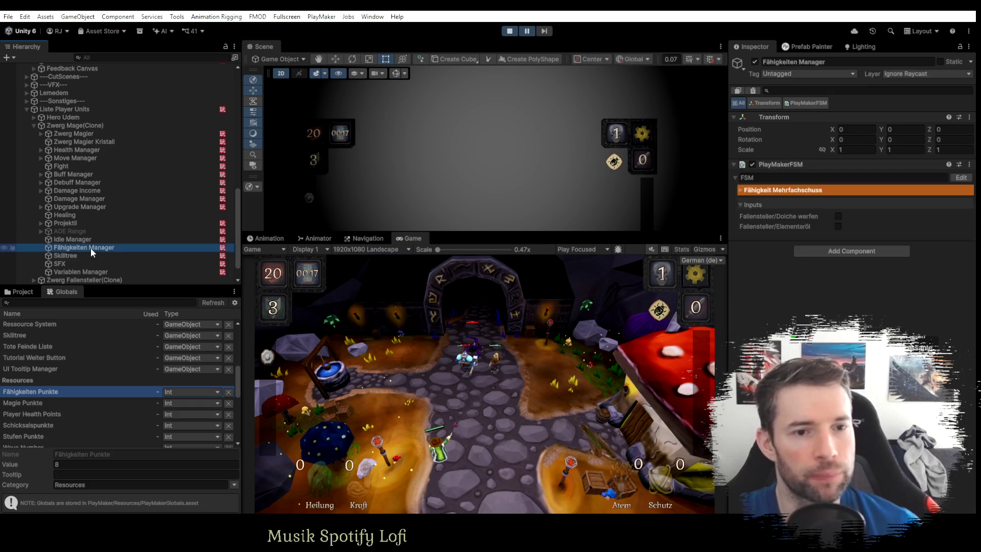
click(962, 177)
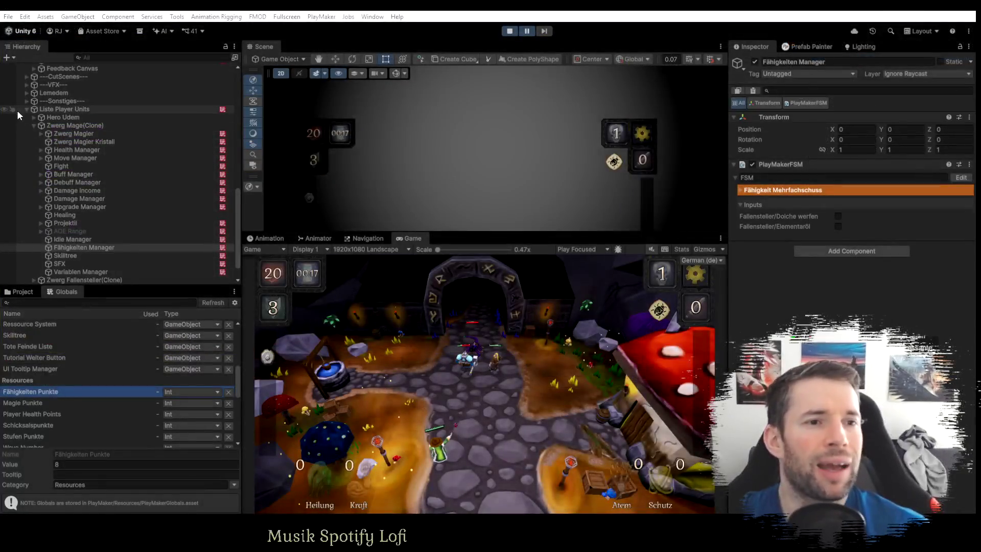
Expand Fähigkeiten und Runen Shop > Magier in the Hierarchy and select Mehrfachschuss.
click(26, 109)
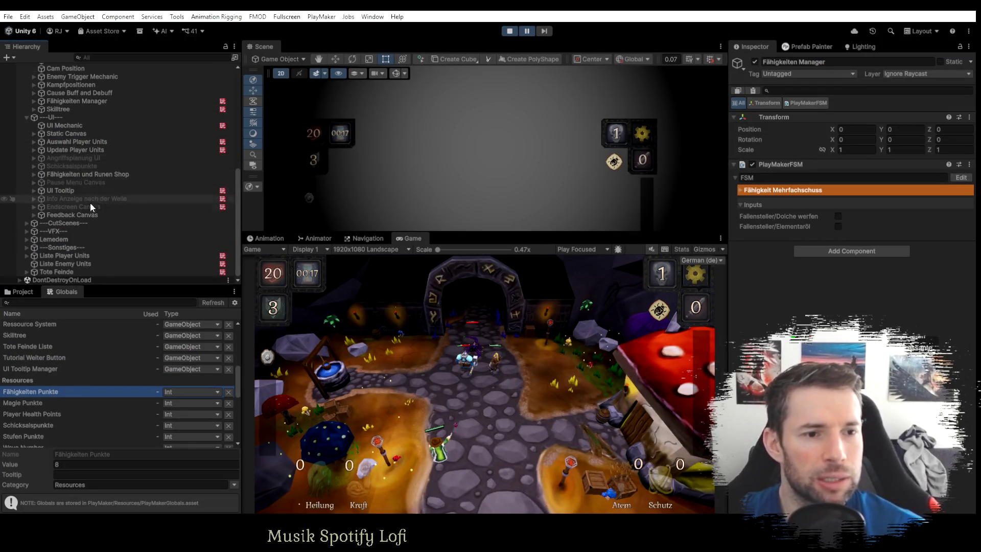
scroll(74, 188, up, 6)
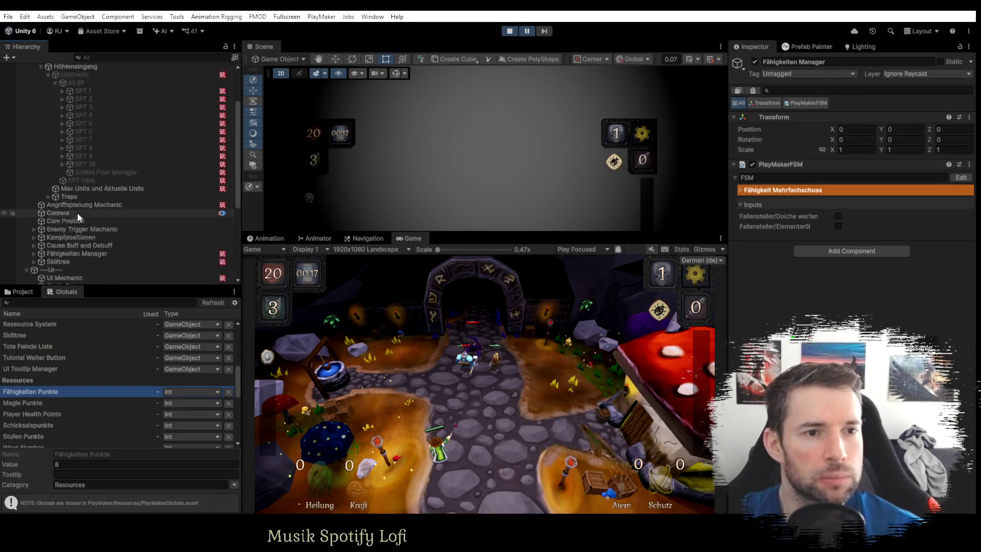
scroll(78, 212, up, 5)
click(33, 124)
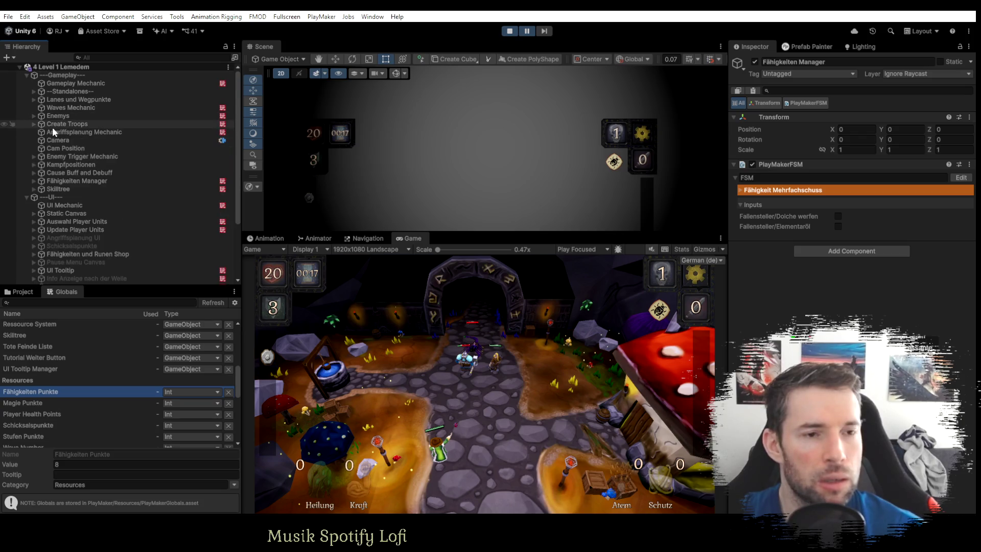
click(34, 254)
scroll(76, 261, down, 3)
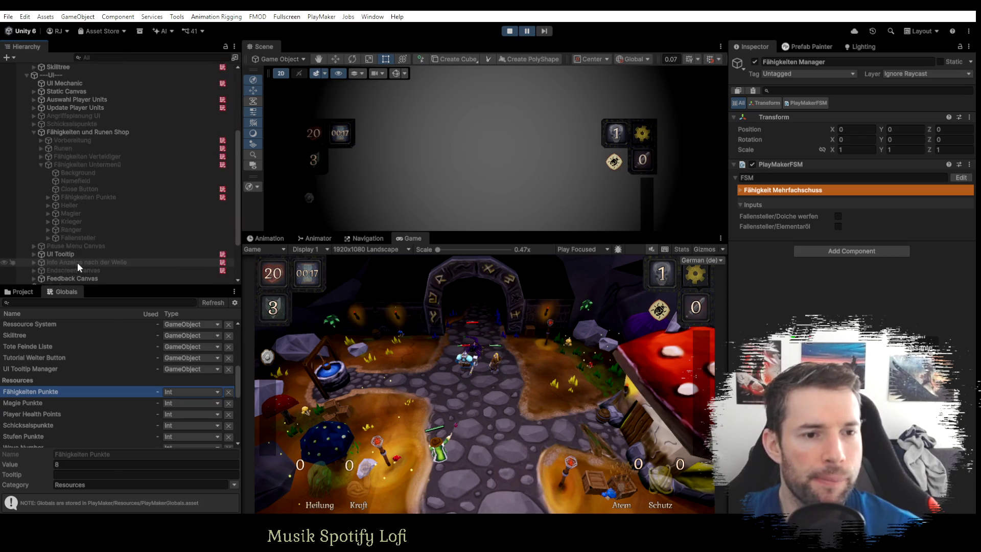
click(67, 213)
key(Right)
click(67, 222)
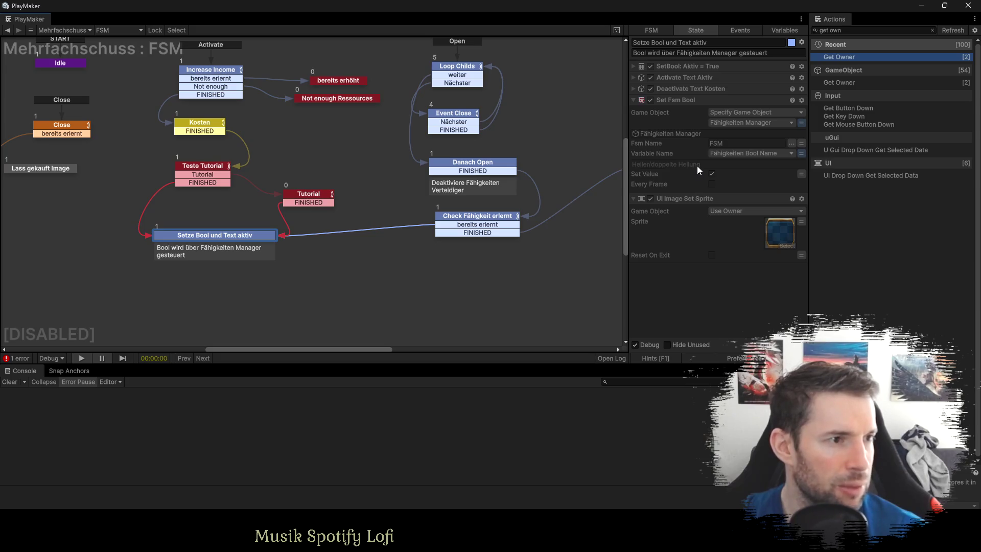
Scroll through the Mehrfachschuss FSM's Idle state actions, then inspect the Fähigkeiten Manager's skill list.
drag(269, 175, 386, 215)
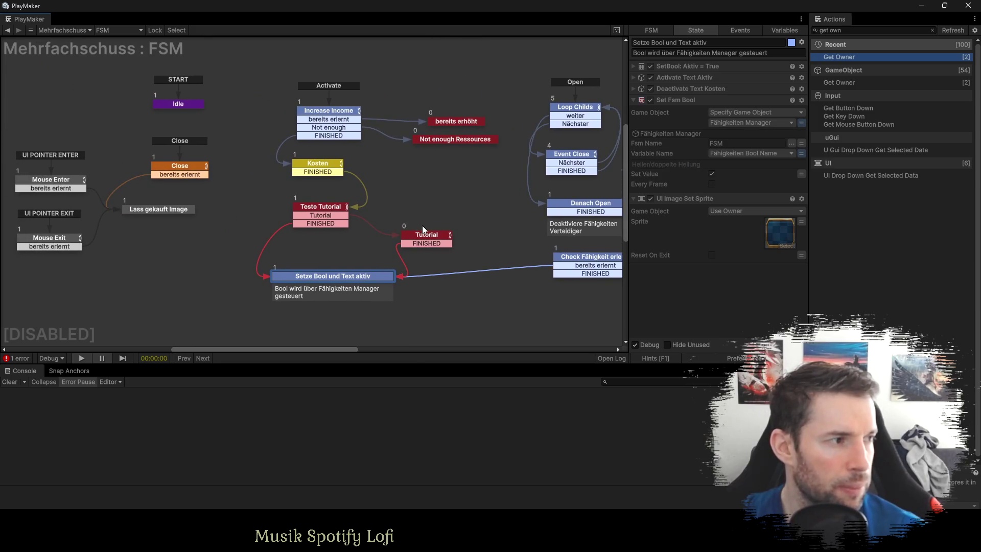
click(161, 105)
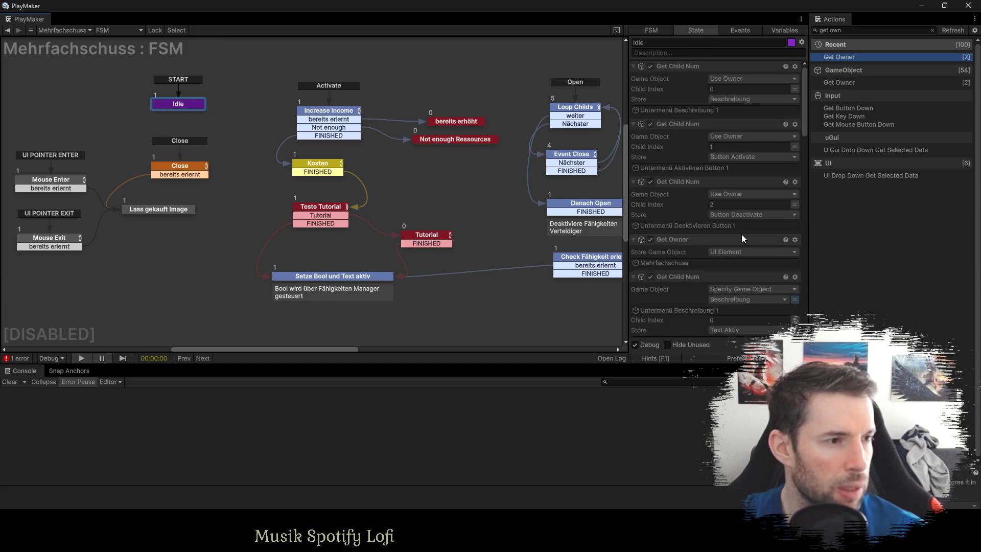
scroll(744, 232, down, 6)
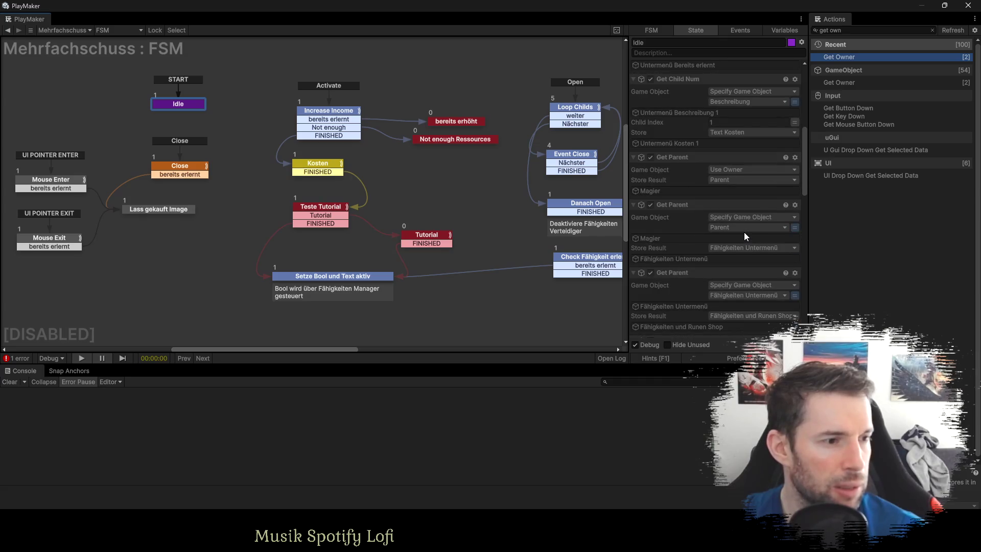
scroll(744, 236, down, 3)
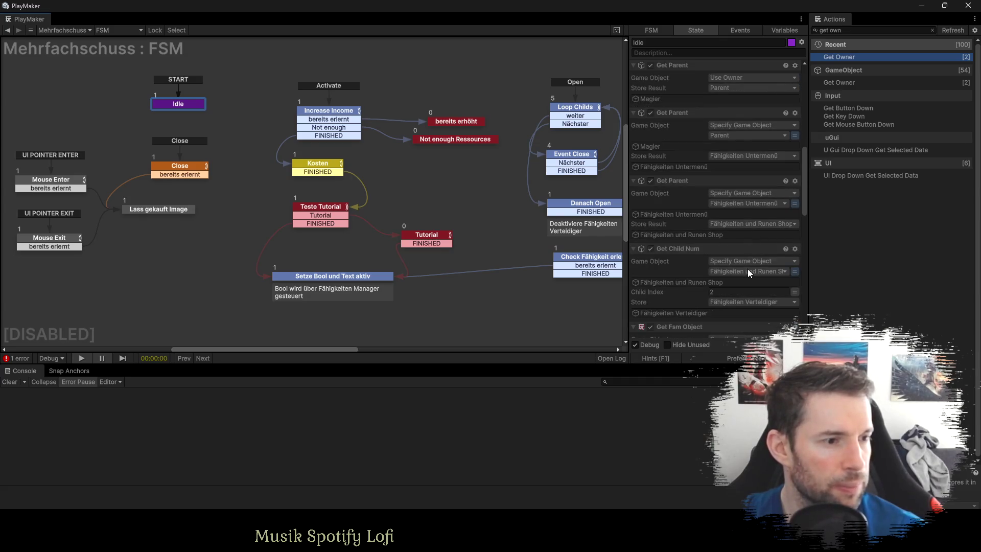
scroll(748, 269, down, 4)
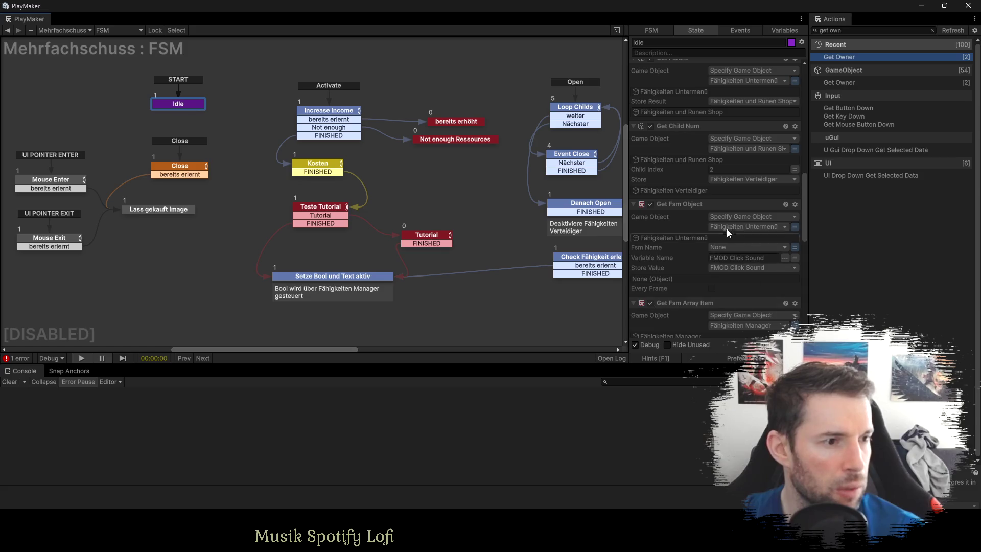
scroll(727, 235, down, 5)
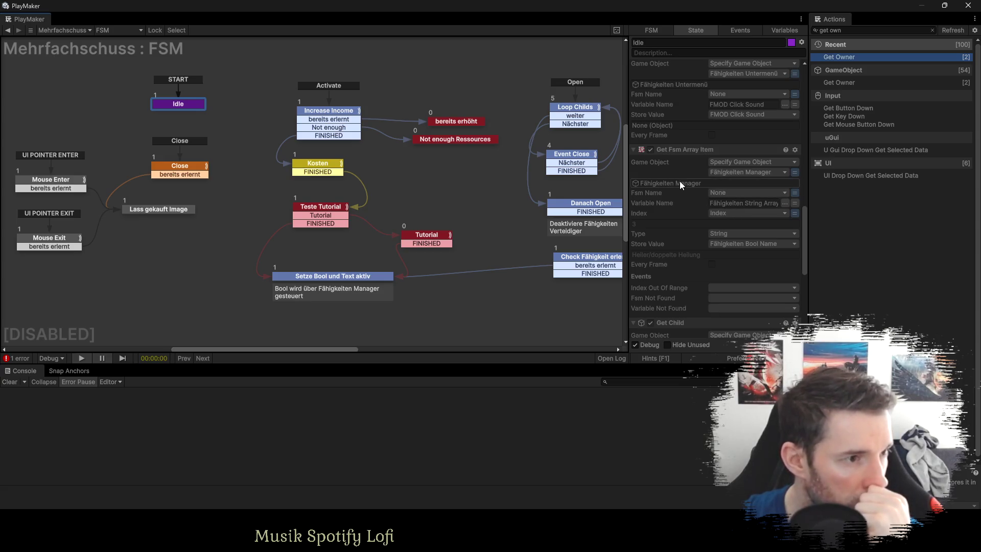
key(alt+Tab)
click(93, 66)
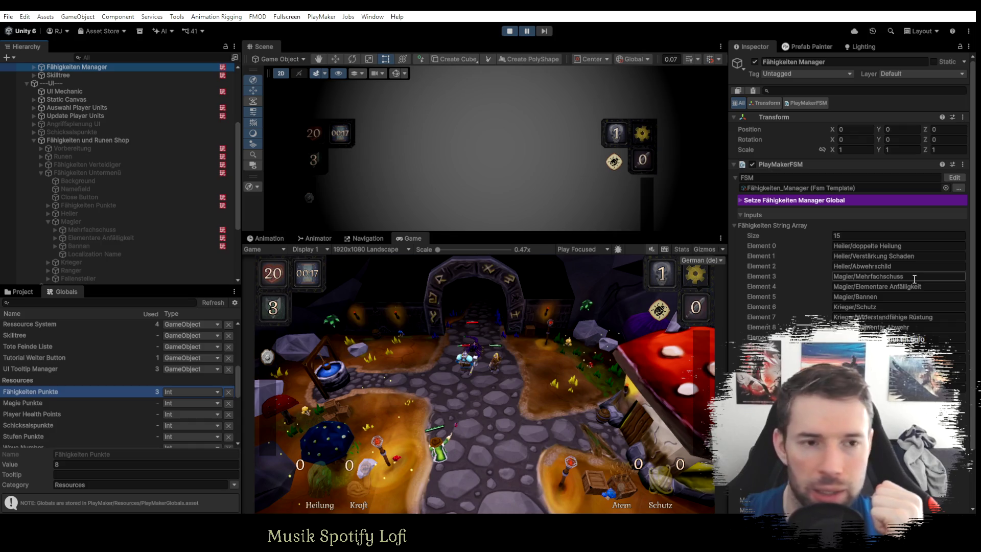
Select the Mehrfachschuss object in the Hierarchy and reopen its FSM graph.
scroll(59, 209, down, 1)
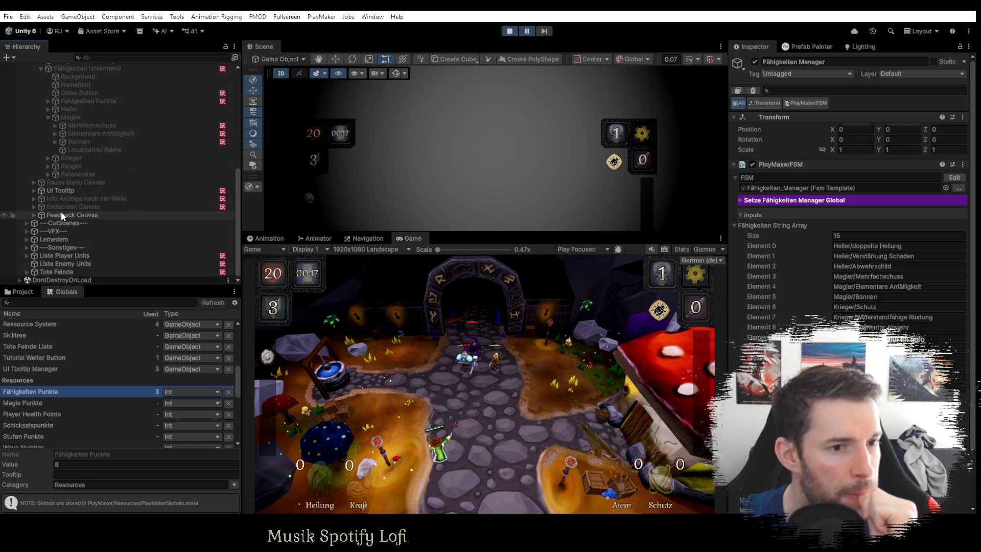
scroll(68, 208, down, 1)
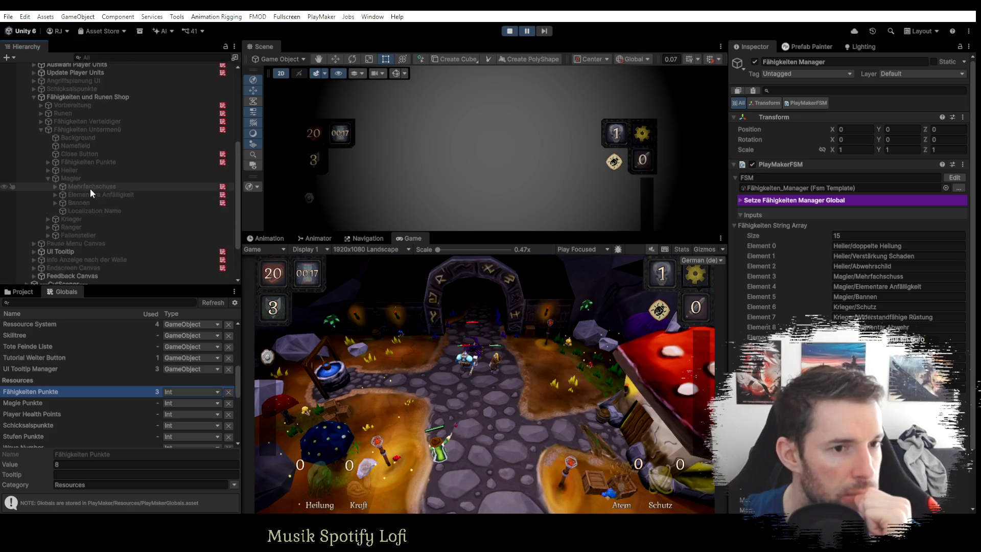
click(90, 187)
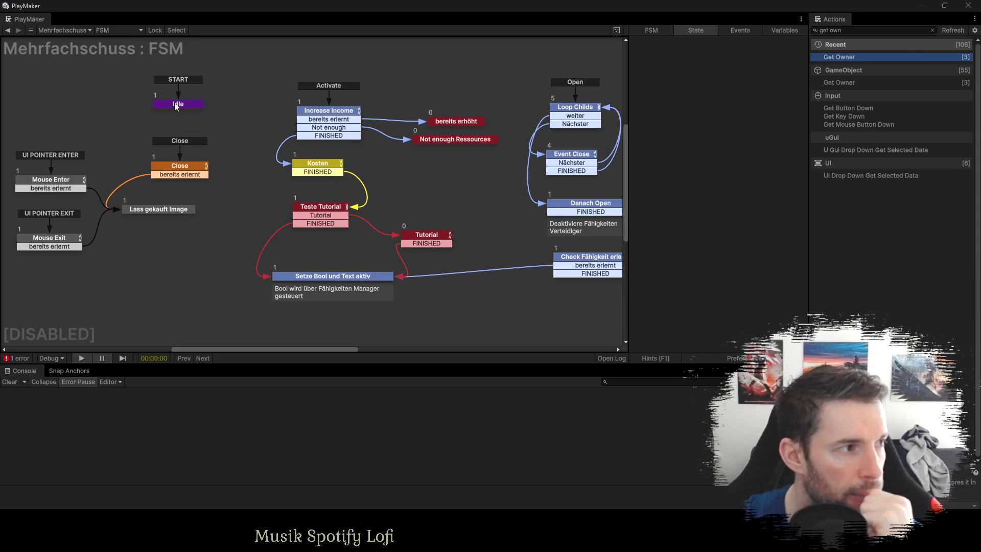
click(177, 105)
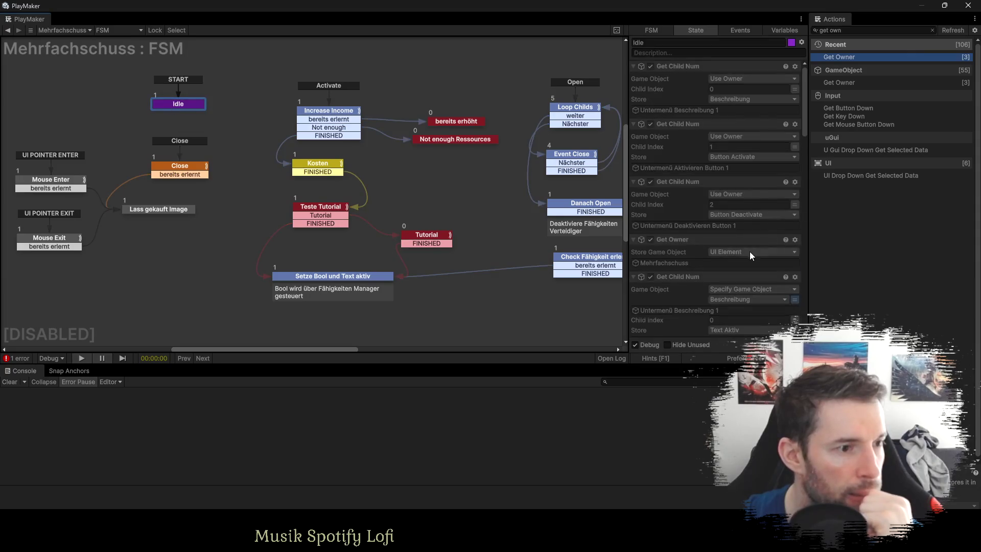
scroll(750, 252, down, 3)
scroll(750, 253, down, 2)
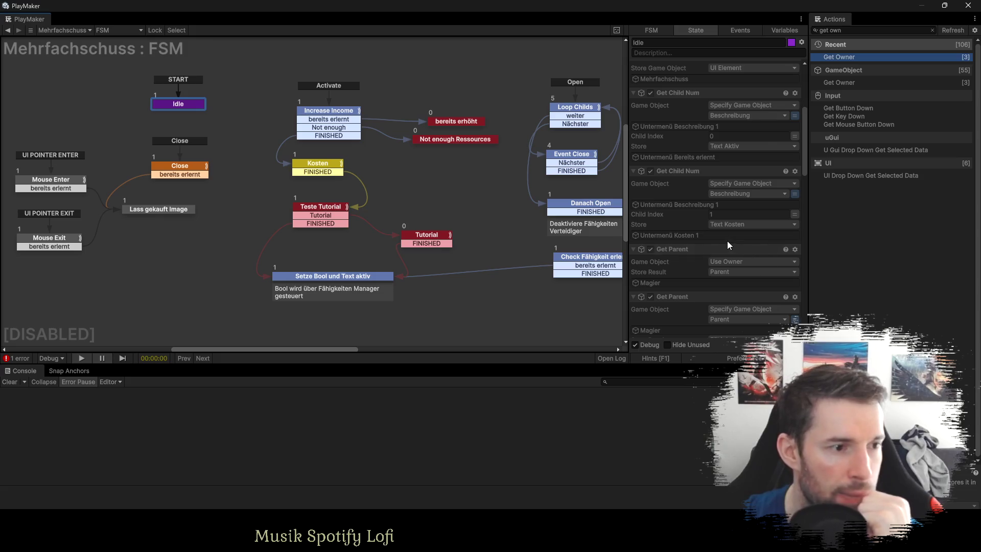
scroll(728, 241, down, 3)
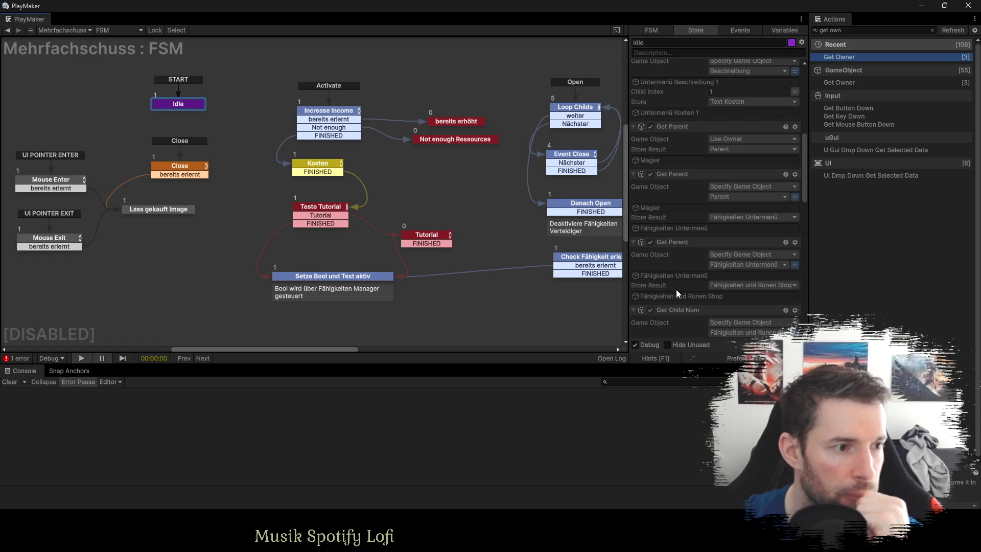
scroll(676, 289, down, 3)
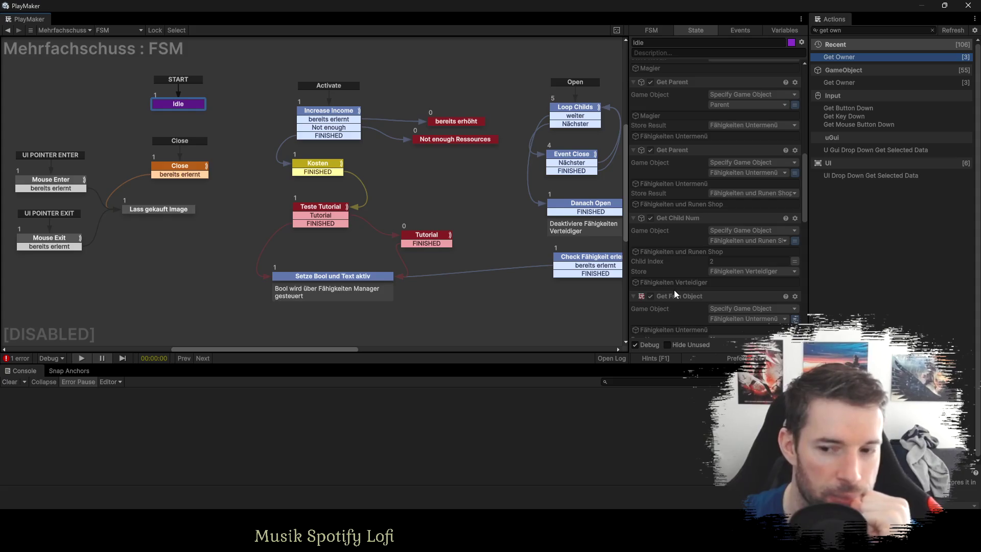
scroll(664, 260, down, 2)
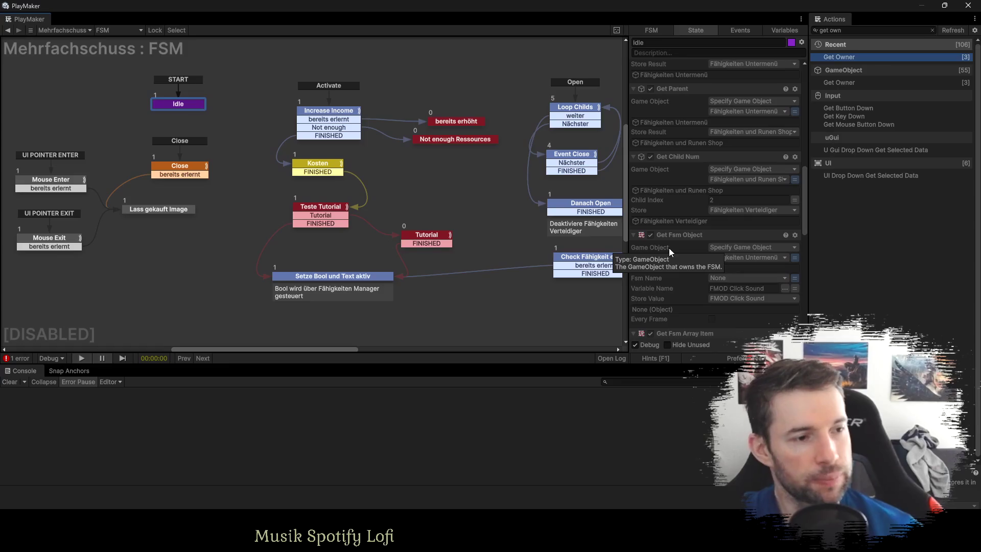
scroll(695, 219, down, 3)
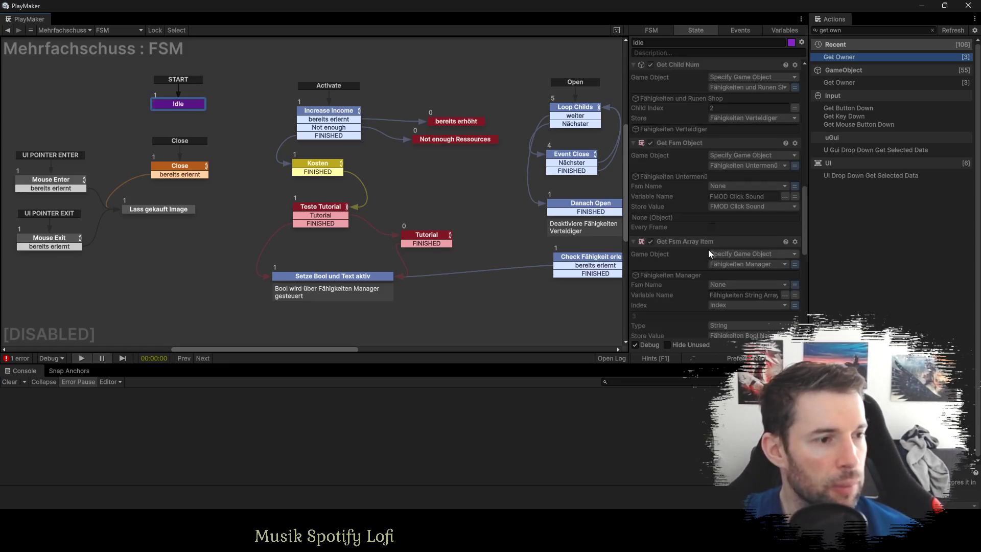
scroll(714, 240, down, 6)
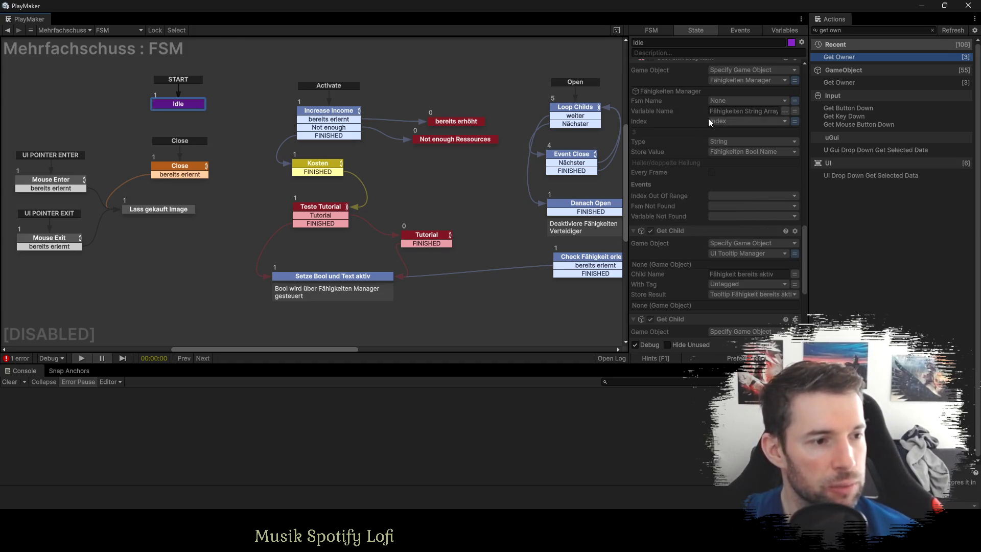
scroll(701, 121, down, 3)
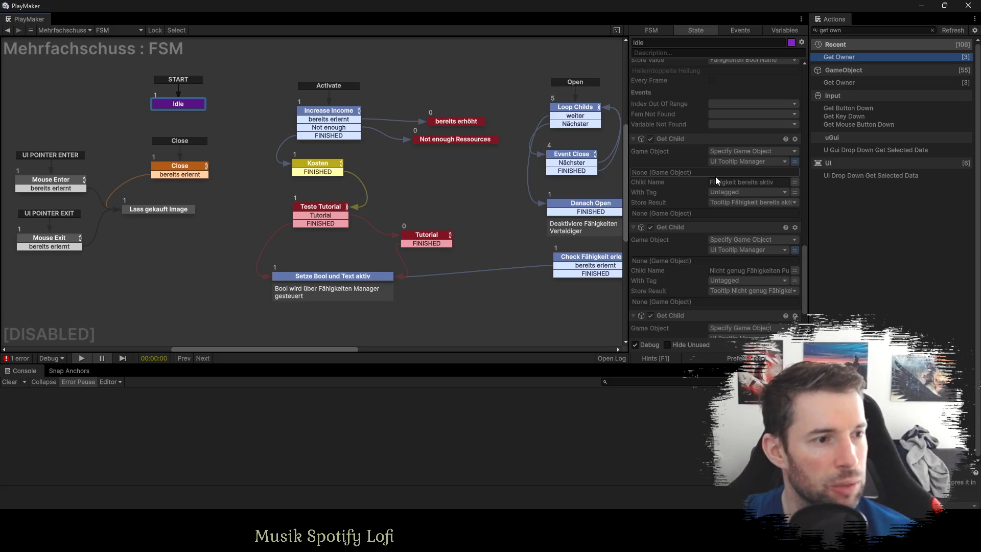
scroll(716, 177, down, 3)
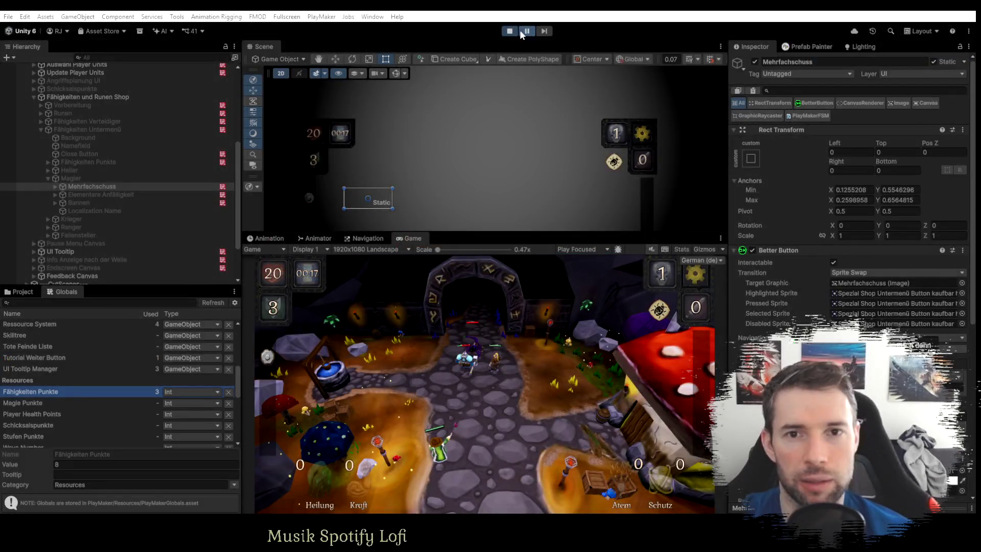
click(510, 30)
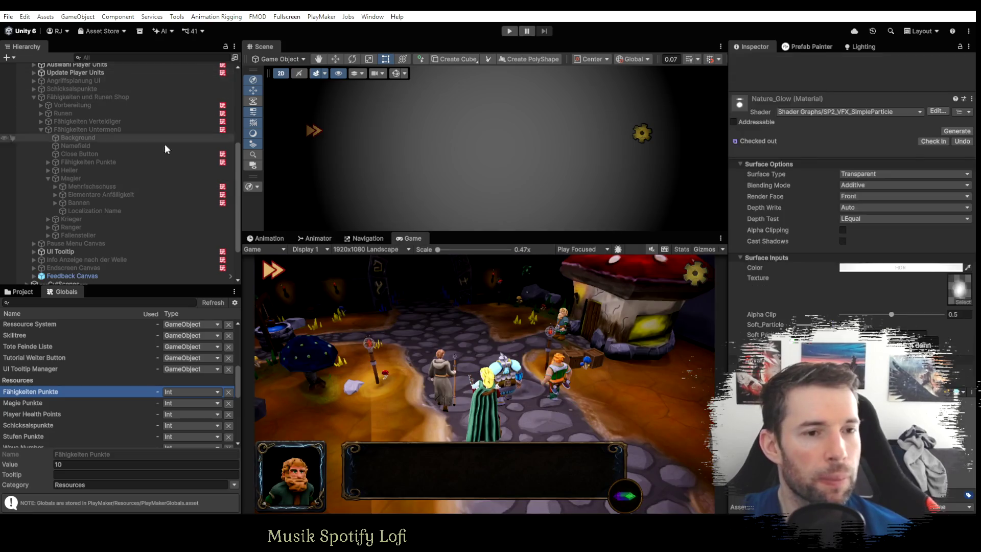
Restart play mode and set the Fähigkeiten Punkte global to 10.
click(111, 187)
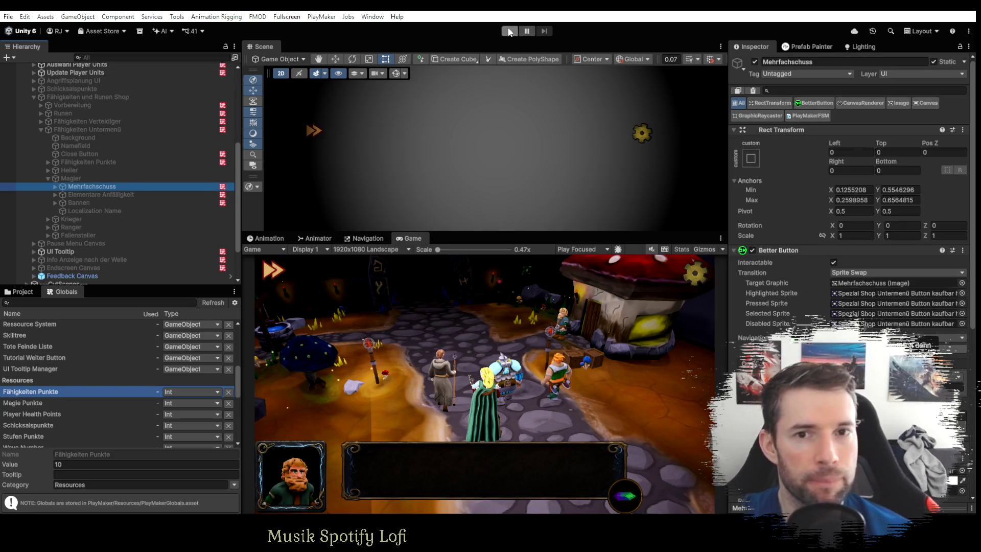
click(509, 30)
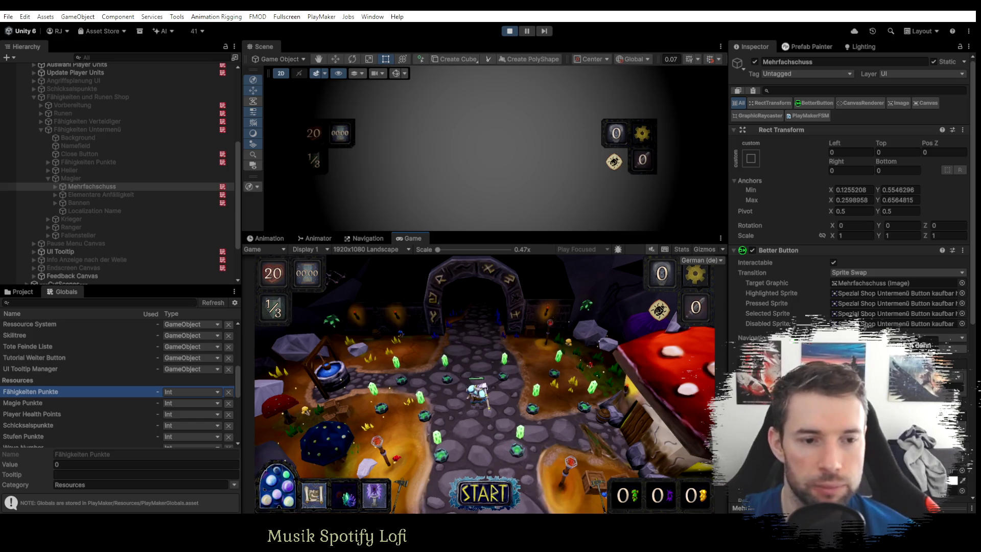
click(74, 463)
text(10)
key(Return)
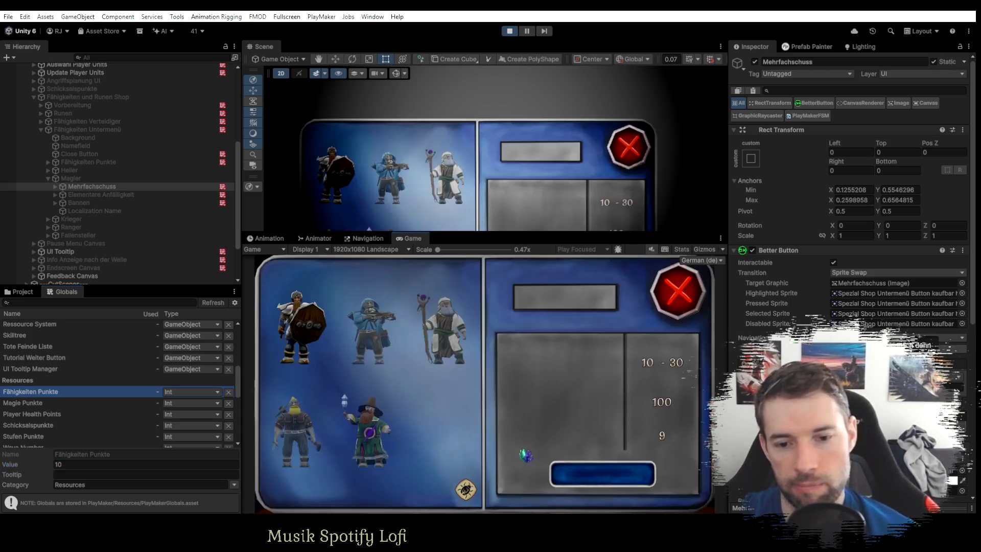
Open the shop's Magier skill submenu in-game and select Mehrfachschuss to view its live FSM.
click(593, 474)
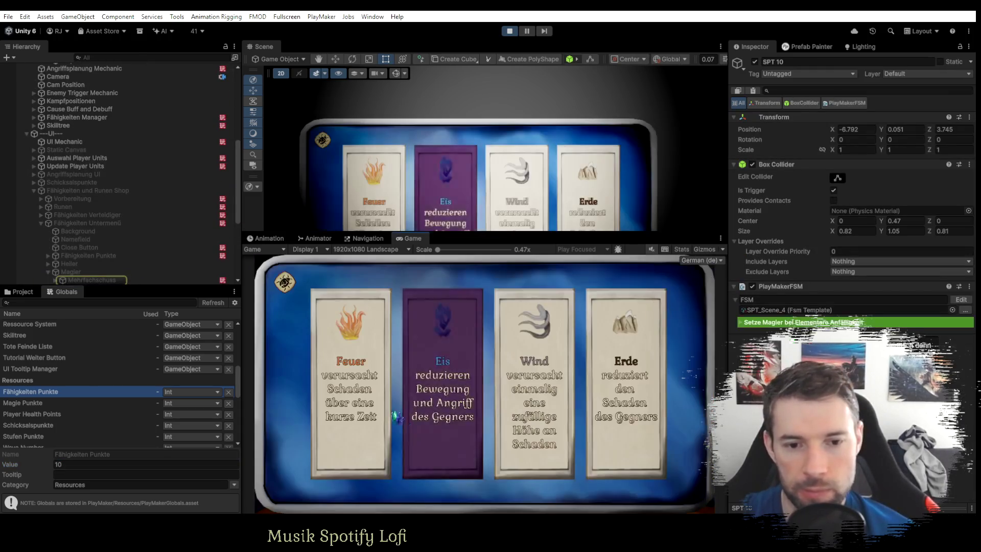
click(517, 449)
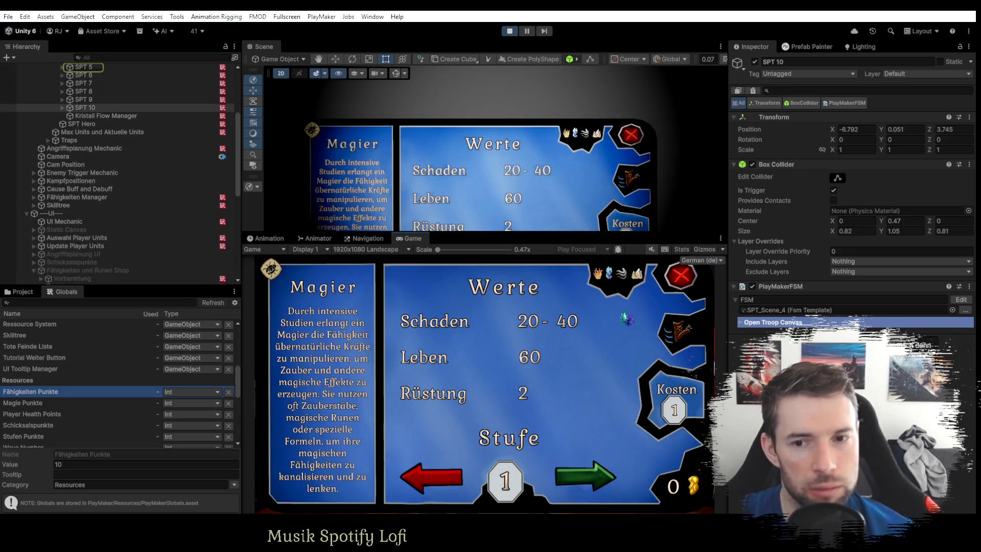
click(681, 280)
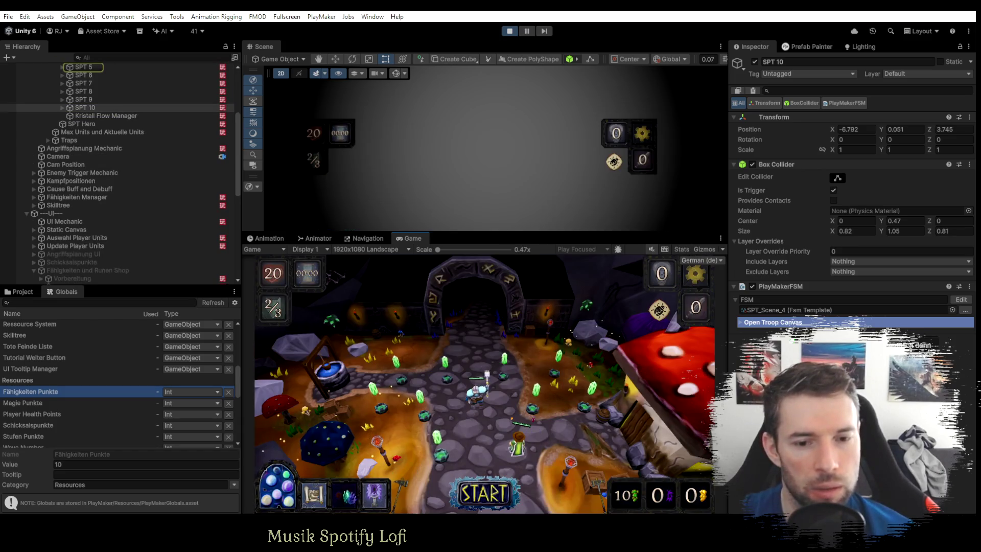
click(343, 494)
click(649, 368)
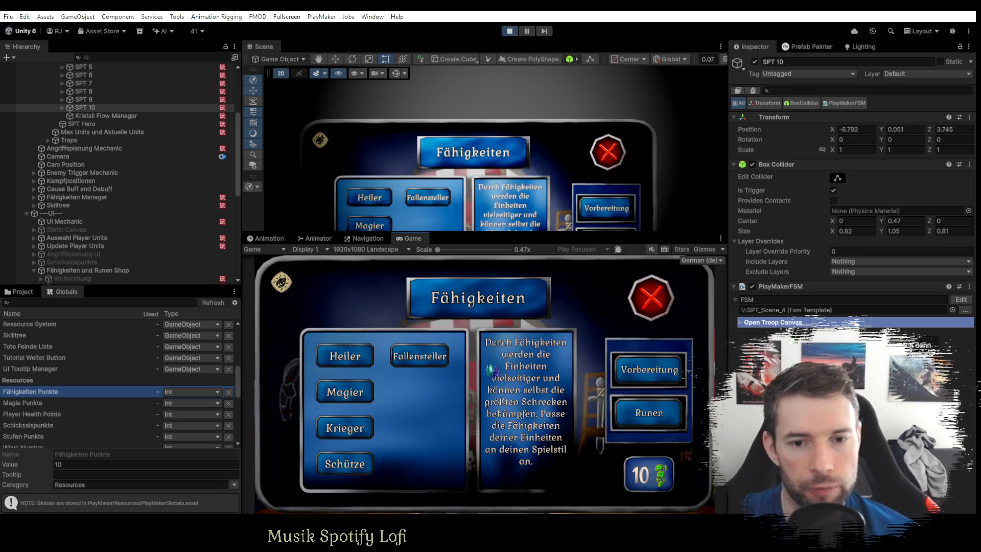
click(347, 392)
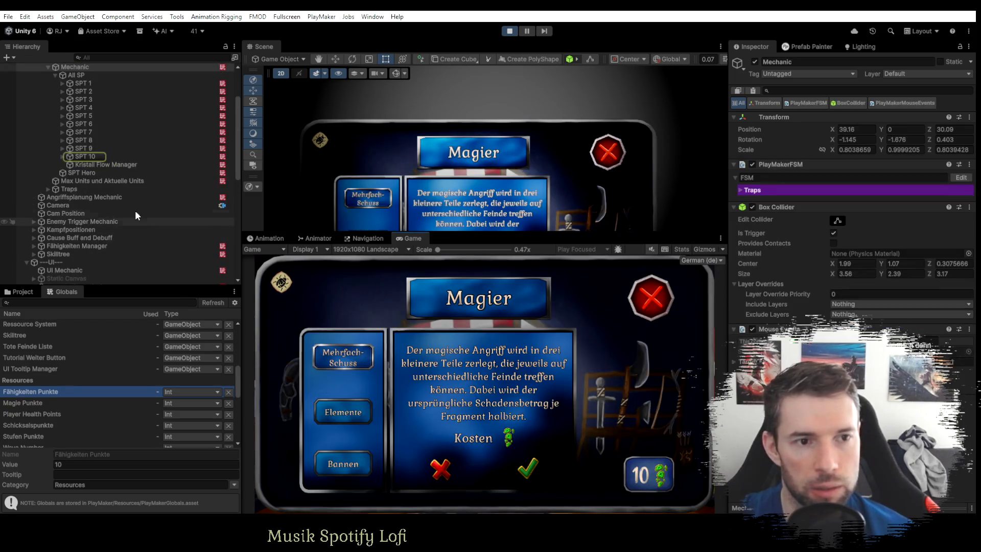
scroll(104, 227, down, 4)
scroll(105, 235, down, 5)
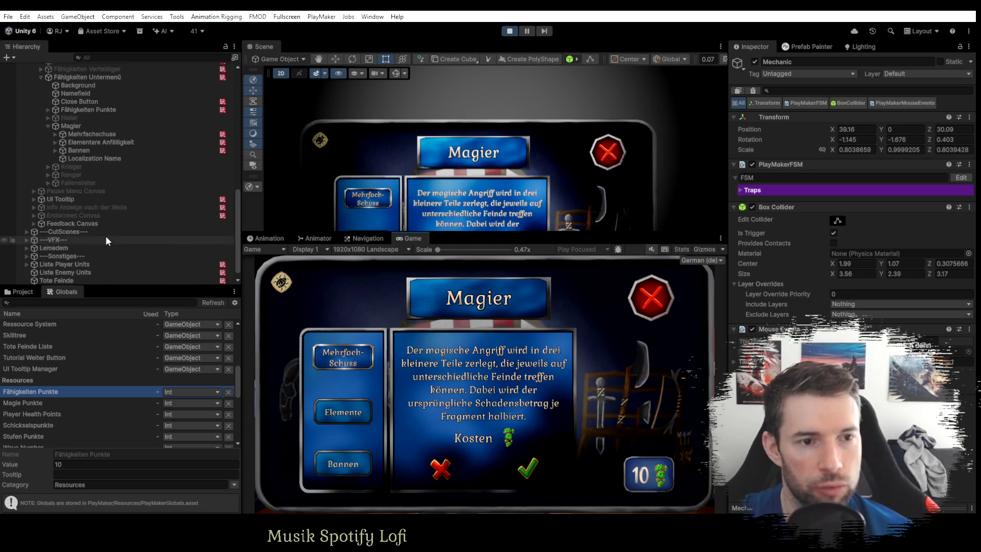
click(78, 133)
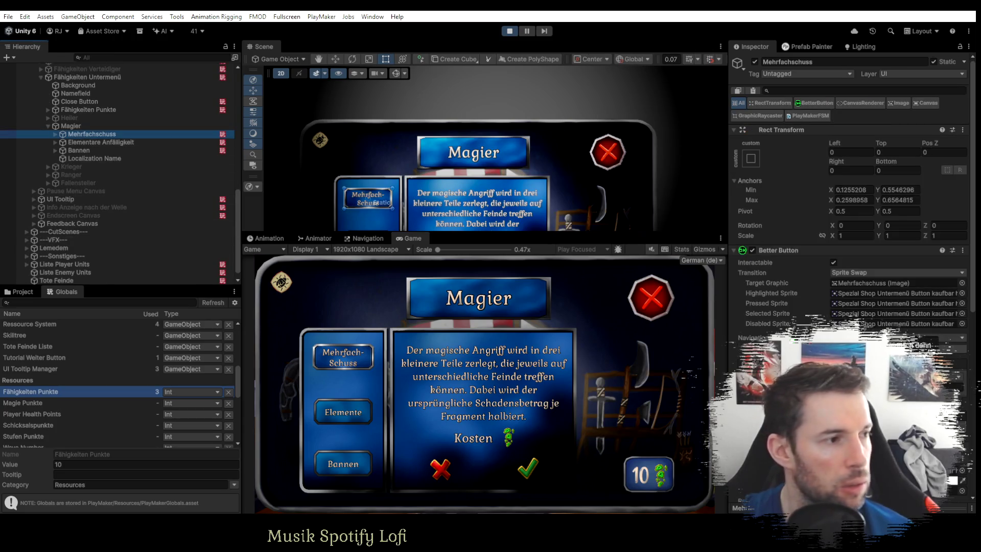
key(alt+Tab)
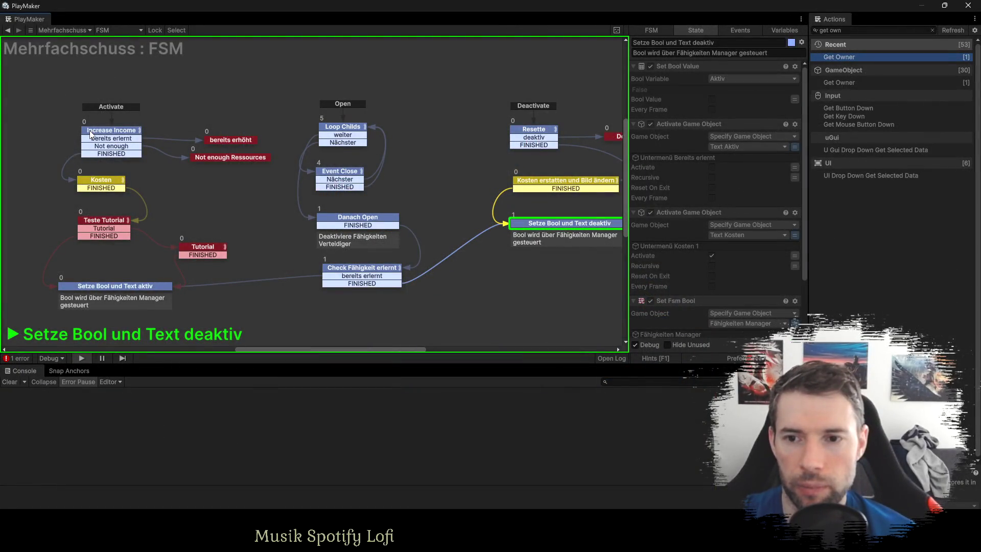
Compare the Bannen and Mehrfachschuss skill costs, then view the Mehrfachschuss FSM's Idle state.
key(alt+Tab)
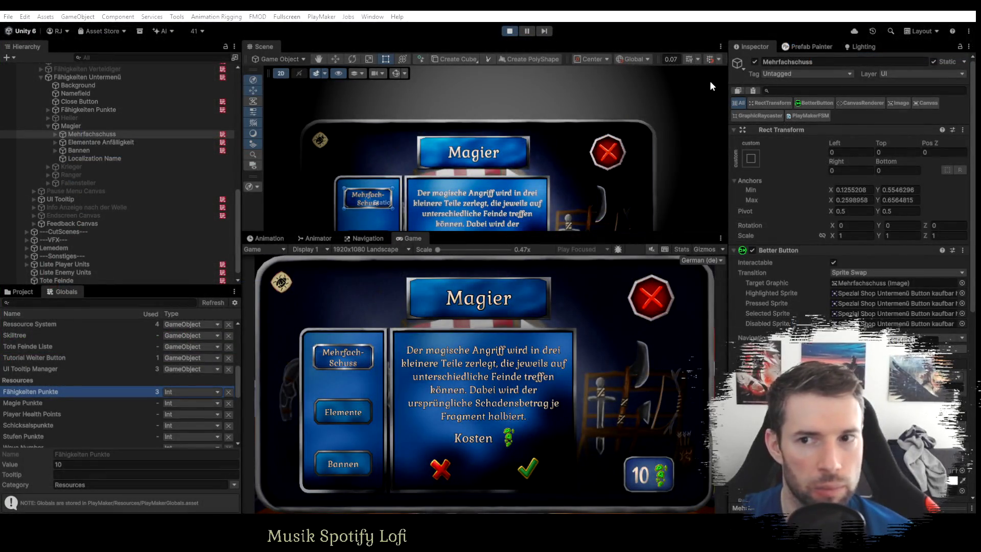
click(810, 116)
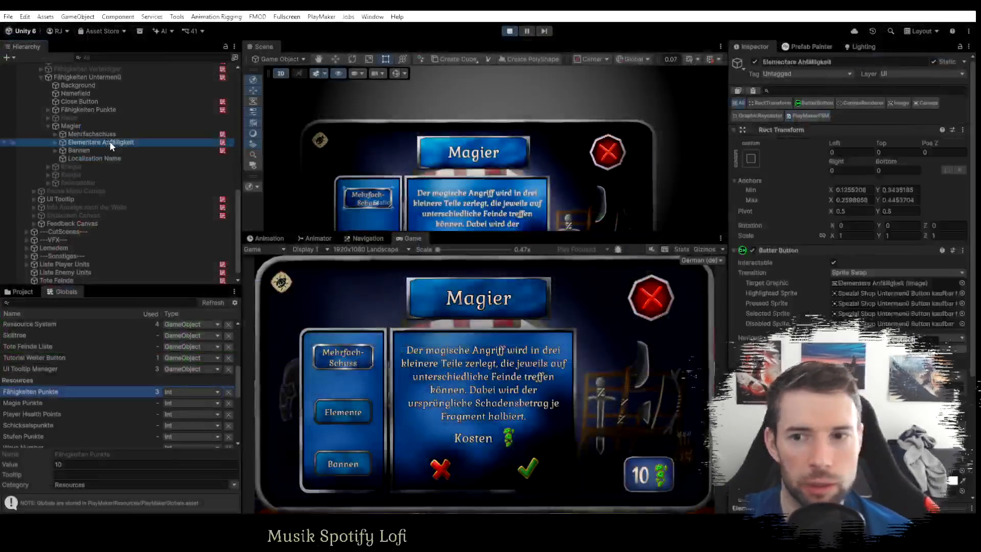
click(814, 116)
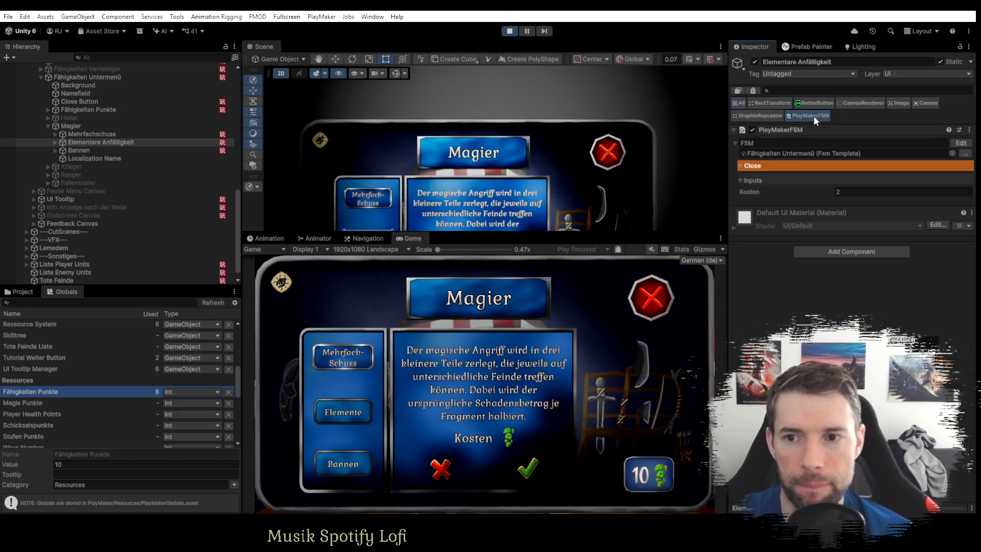
click(79, 150)
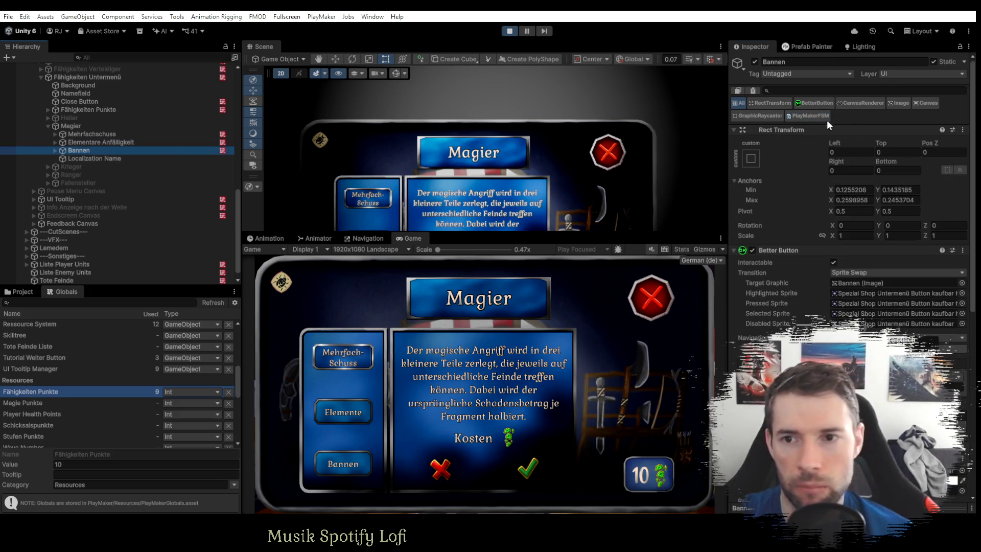
click(92, 134)
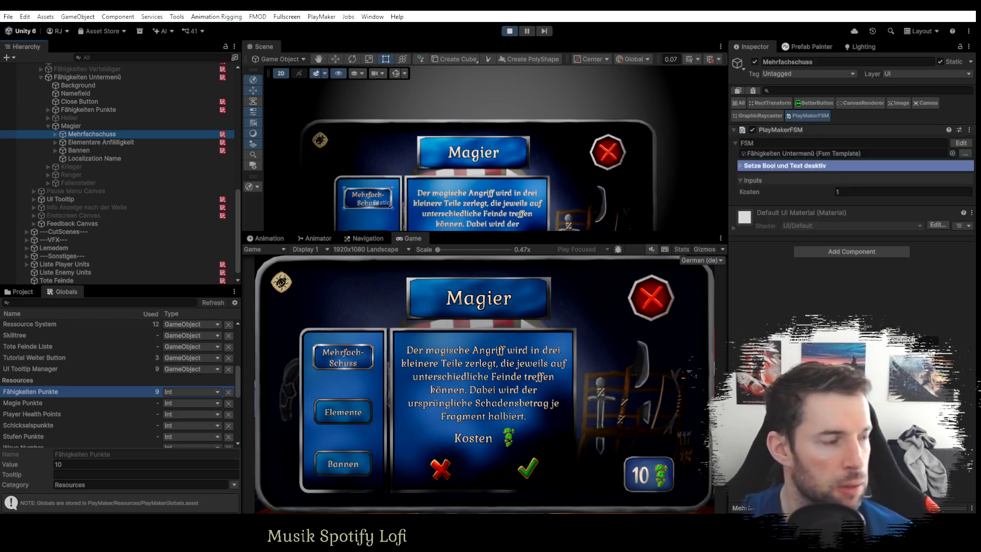
key(alt+Tab)
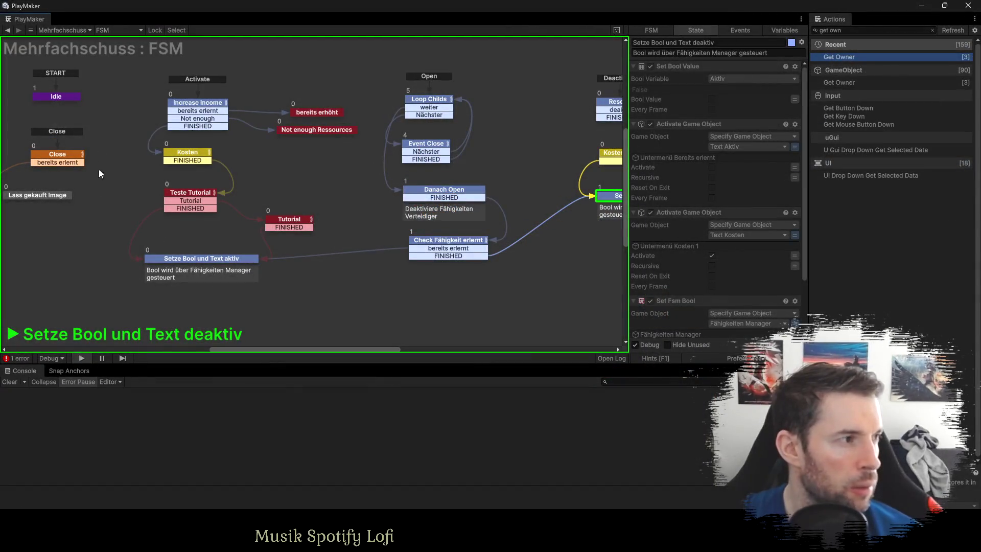
click(53, 98)
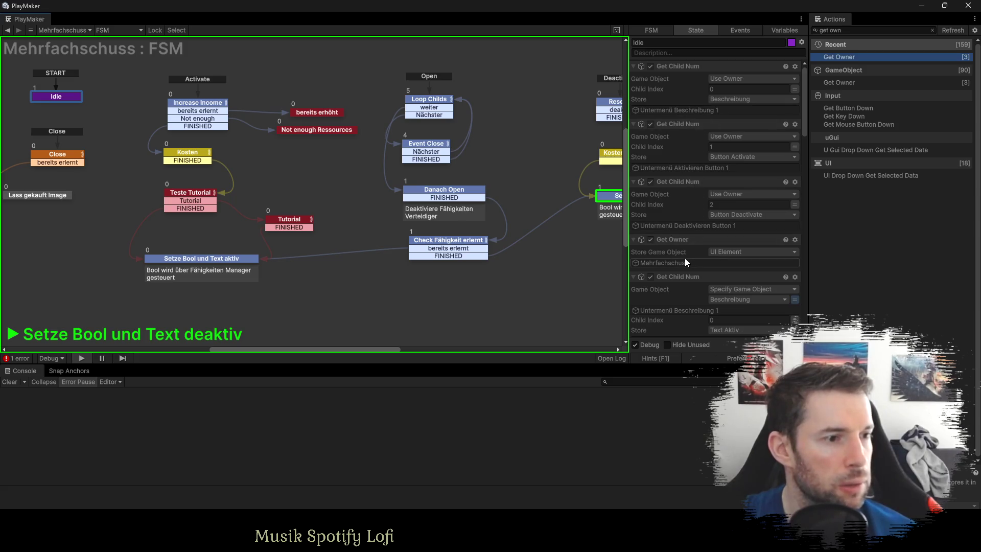
Scroll the Idle state's actions down to Get Fsm Array Item reading Fähigkeiten String Array.
scroll(681, 266, down, 3)
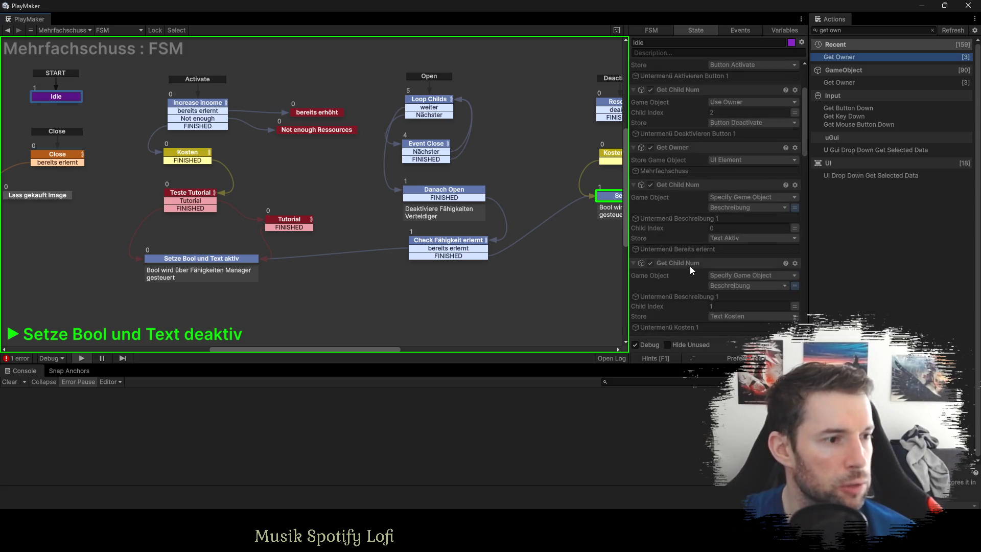
scroll(690, 249, down, 2)
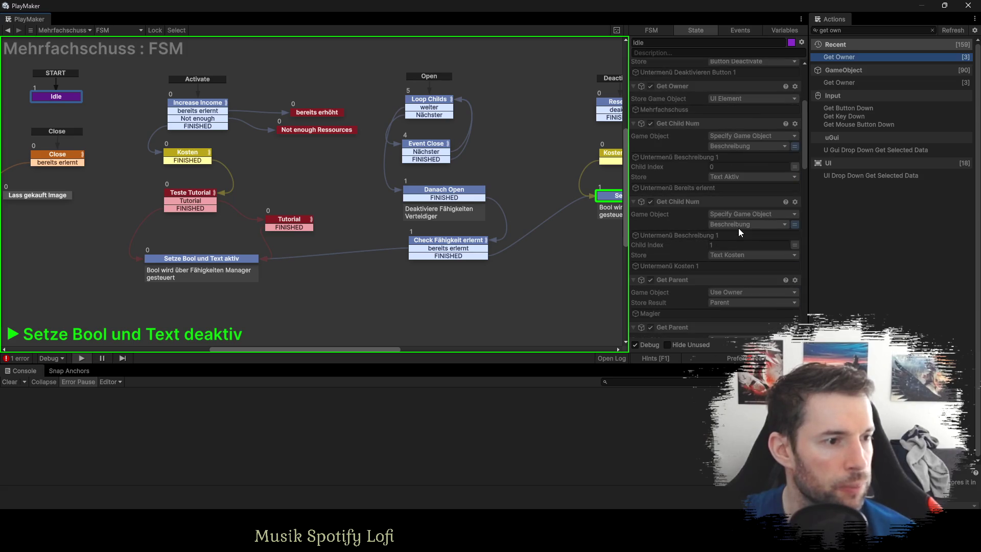
scroll(719, 272, down, 4)
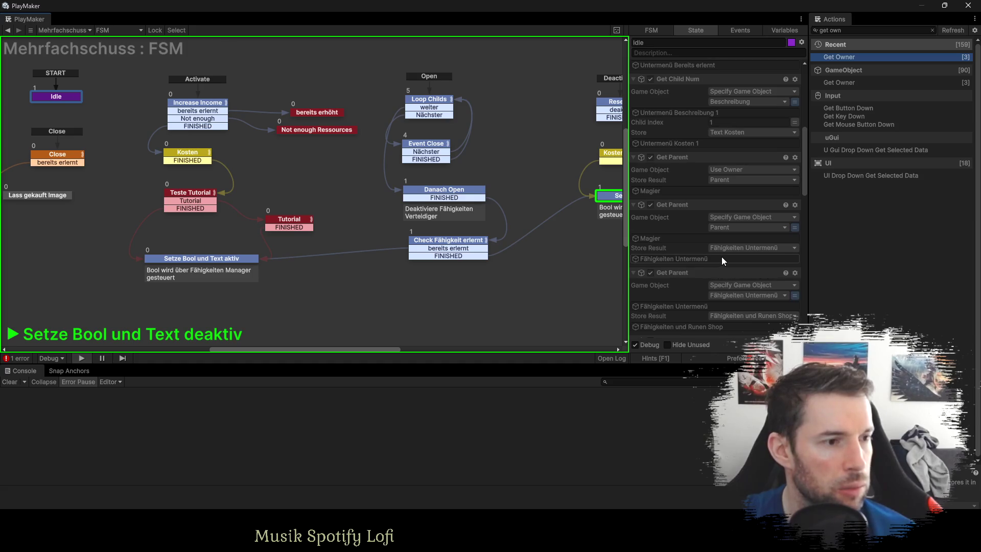
scroll(722, 257, down, 1)
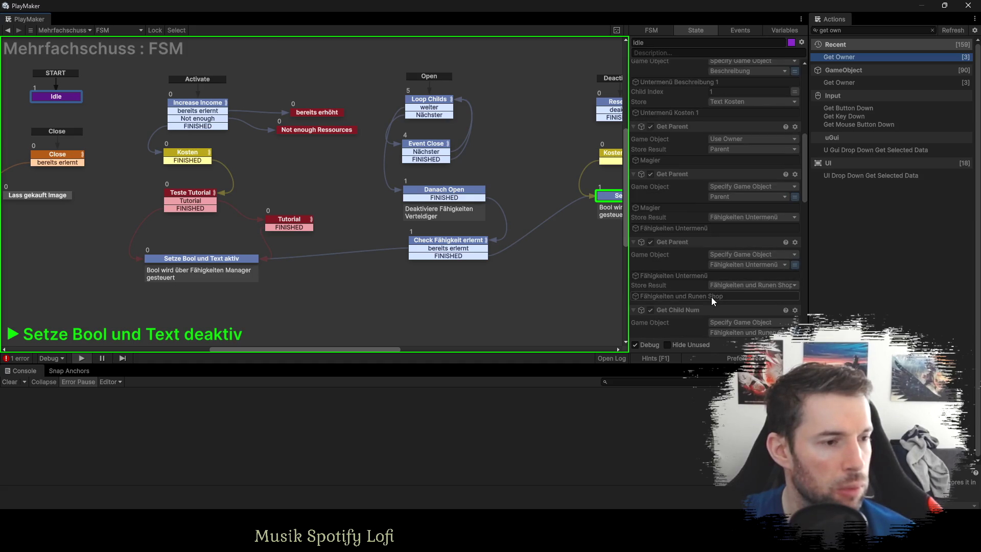
scroll(712, 297, down, 3)
scroll(714, 283, down, 2)
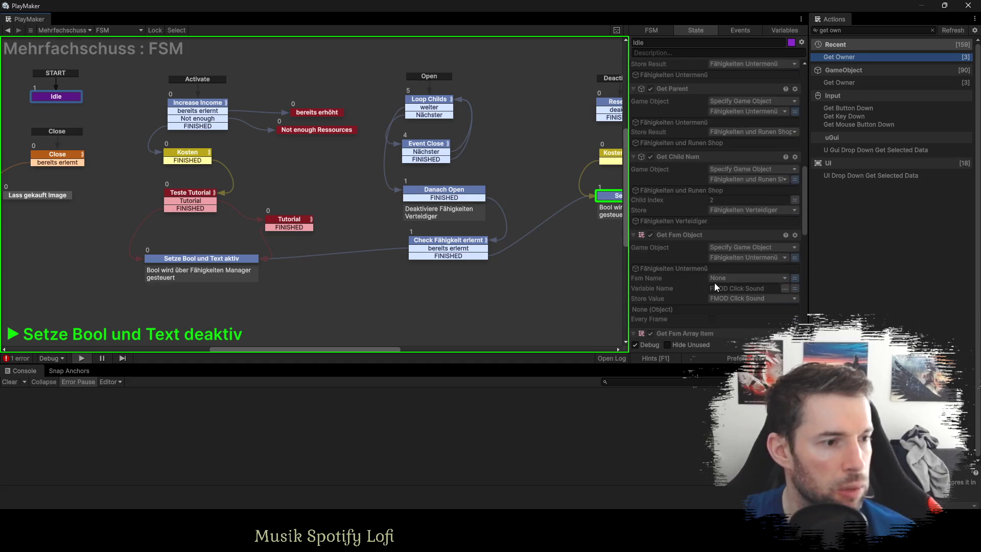
scroll(714, 282, down, 2)
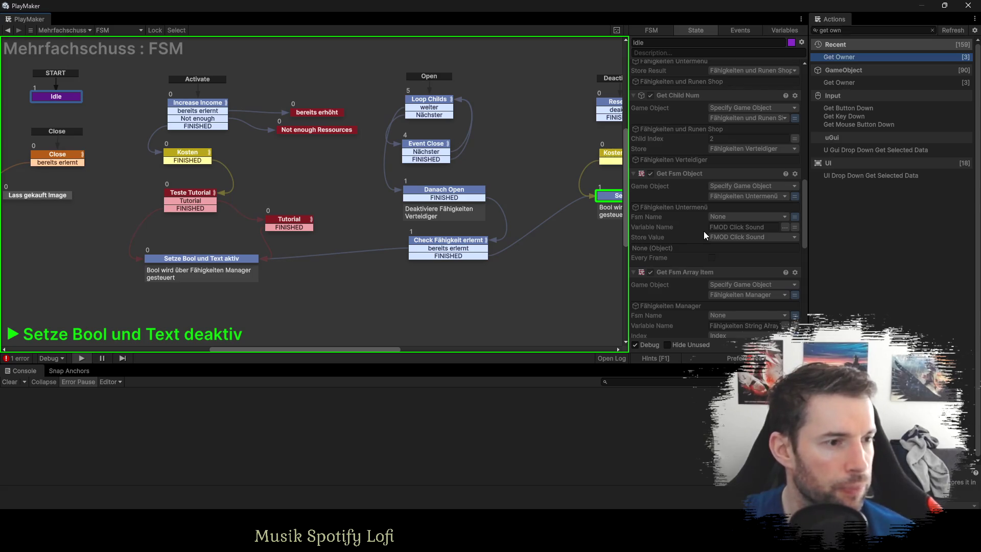
scroll(704, 237, down, 1)
scroll(704, 237, down, 1)
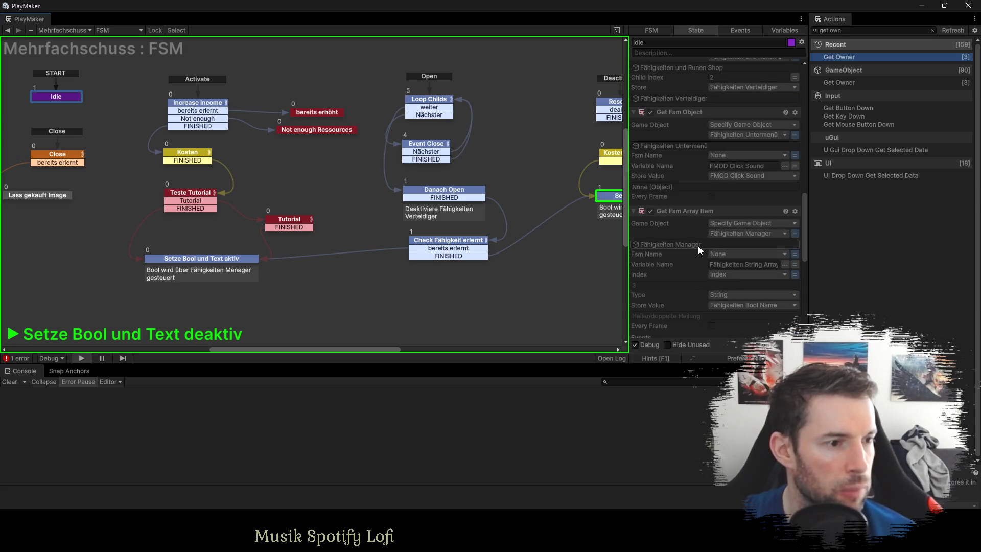
scroll(698, 246, down, 1)
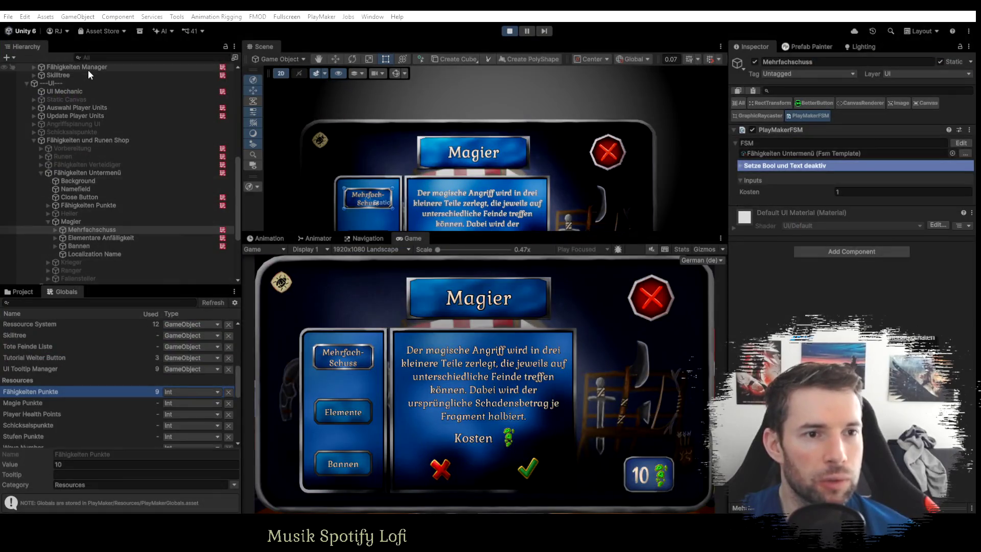
click(88, 68)
click(862, 277)
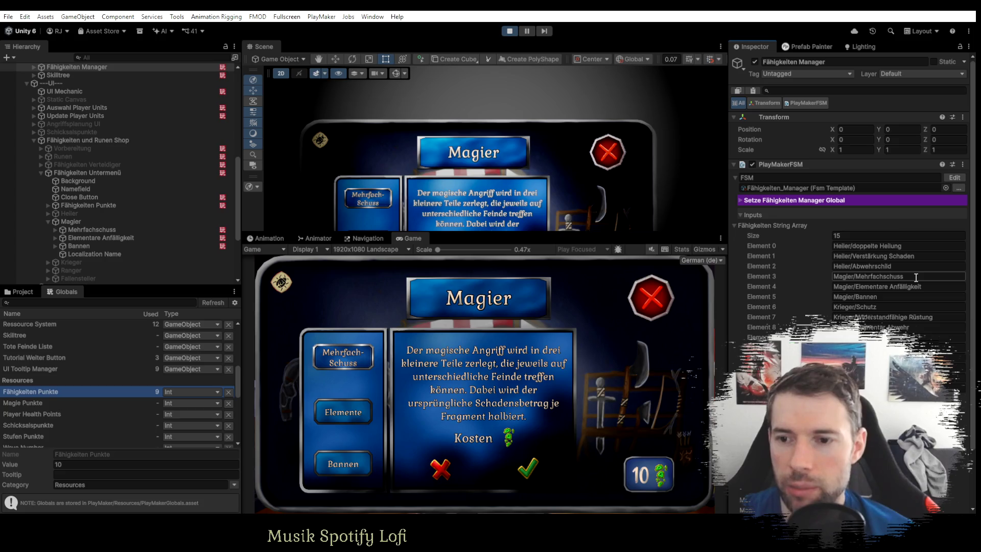
click(122, 229)
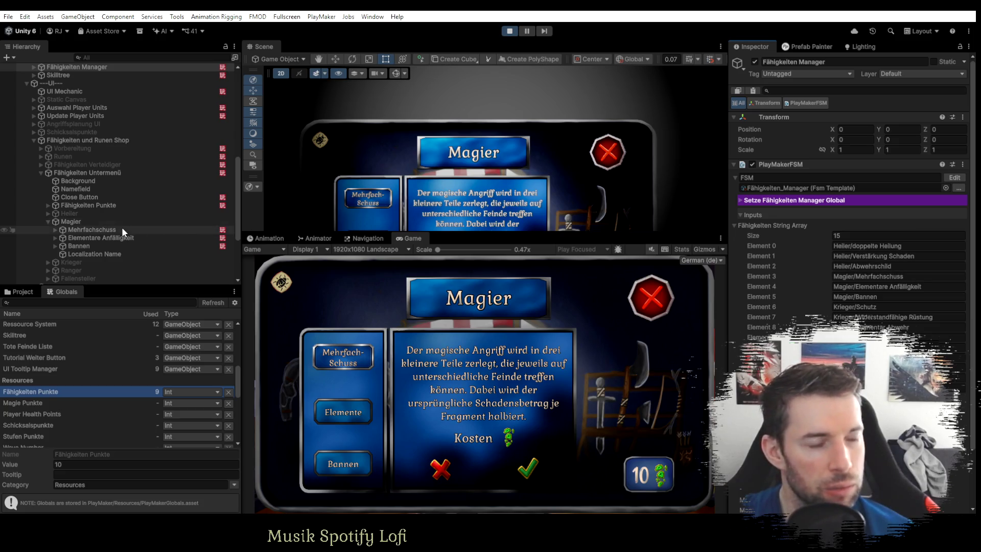
key(alt+Tab)
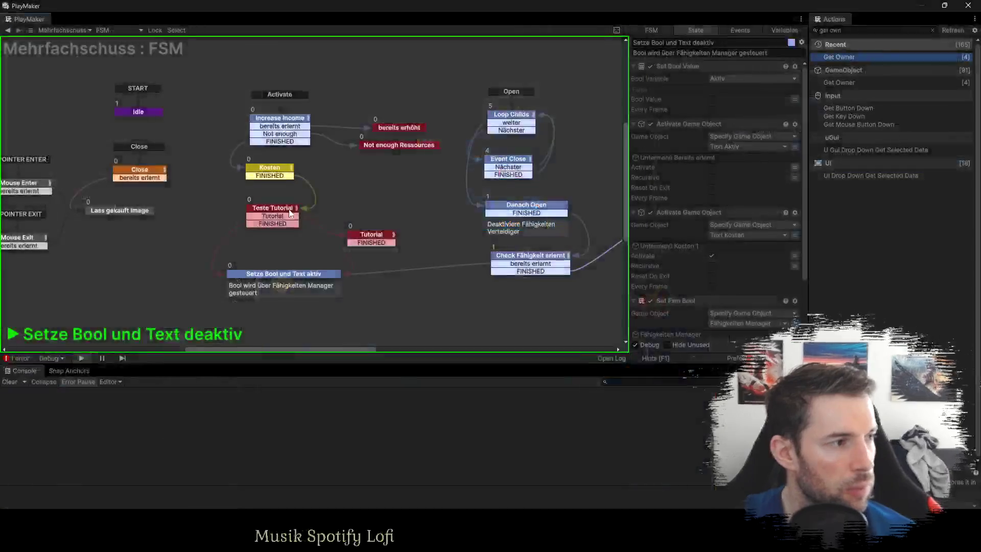
click(139, 115)
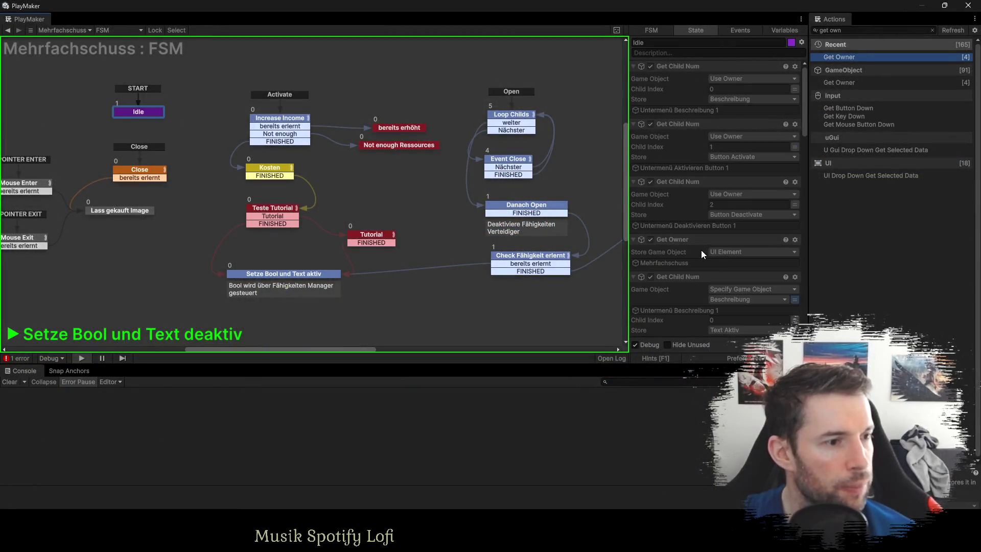
scroll(703, 253, down, 5)
scroll(705, 266, down, 5)
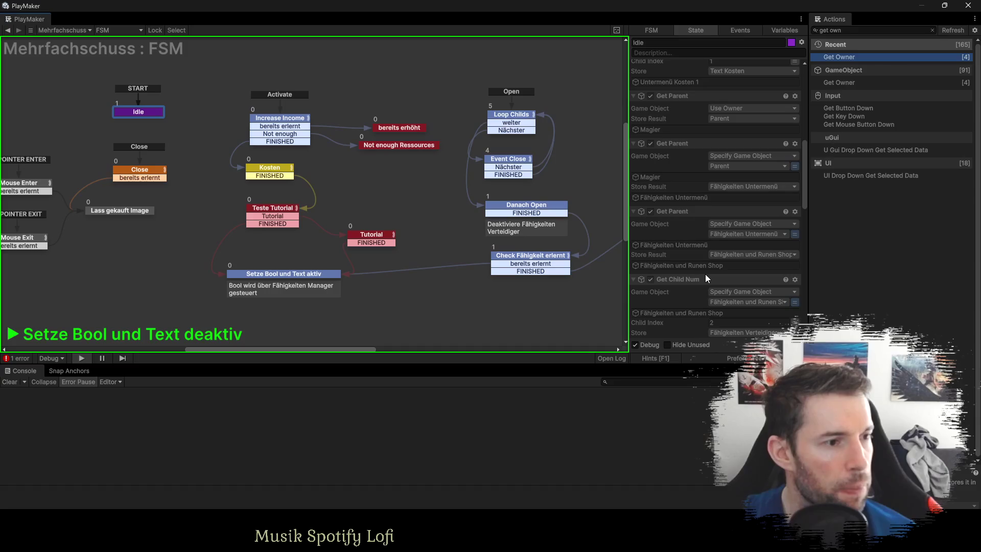
scroll(706, 274, down, 3)
scroll(705, 274, down, 3)
scroll(729, 269, down, 3)
scroll(729, 235, down, 5)
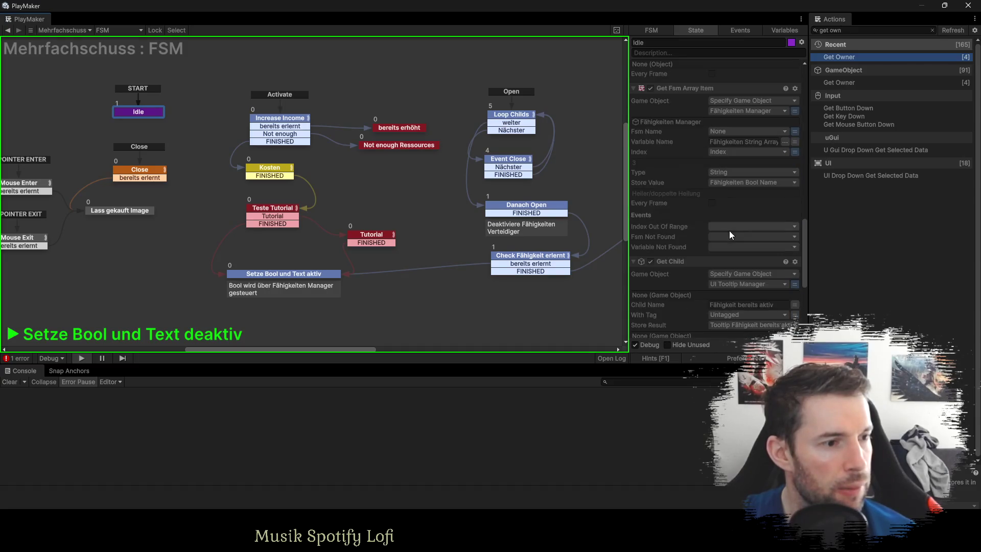
scroll(728, 234, down, 3)
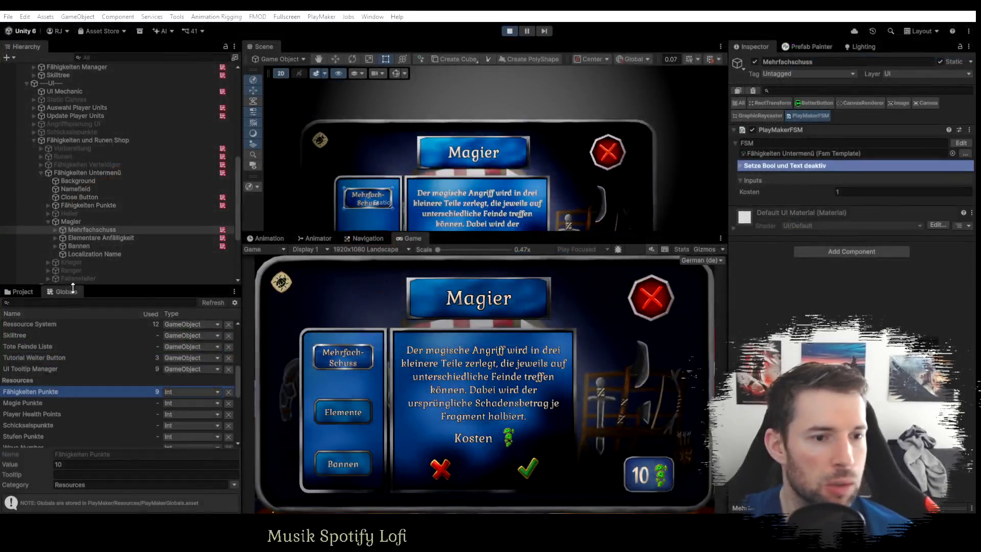
Inspect the UI Tooltip Manager global variable, which holds no object.
scroll(63, 394, down, 3)
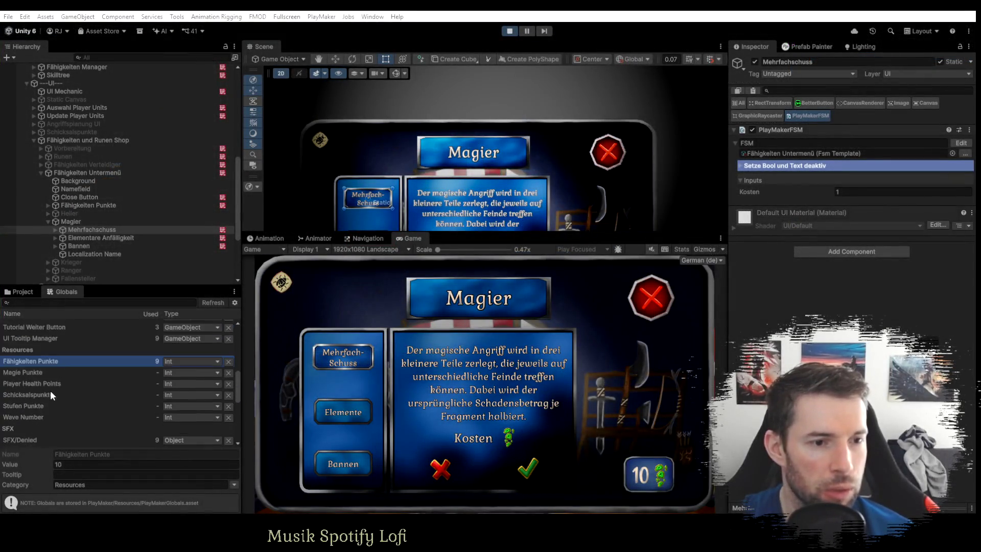
scroll(50, 390, up, 5)
scroll(45, 392, down, 3)
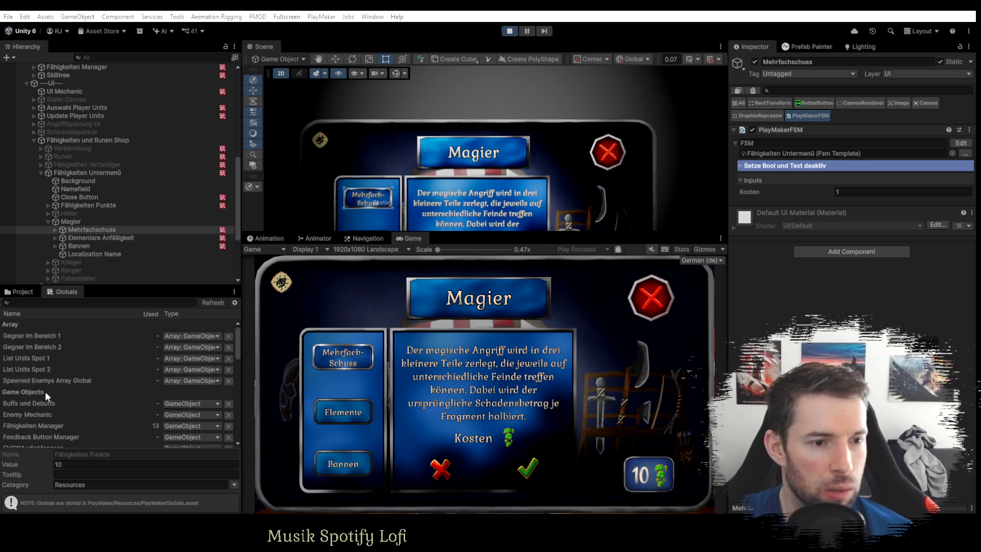
scroll(45, 392, up, 3)
scroll(45, 392, down, 5)
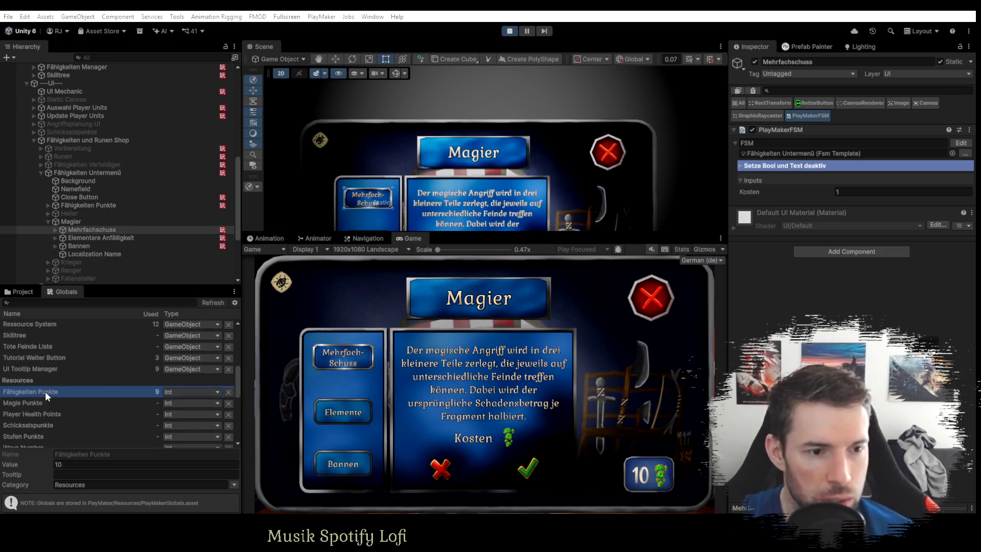
click(38, 369)
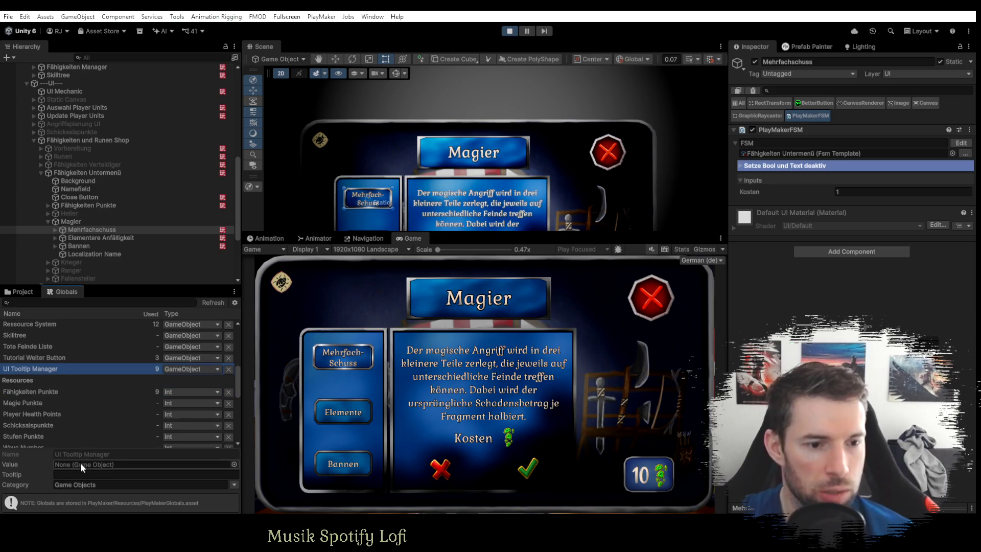
Collapse Fähigkeiten und Runen Shop and select UI Tooltip to view its FSM.
scroll(55, 253, up, 2)
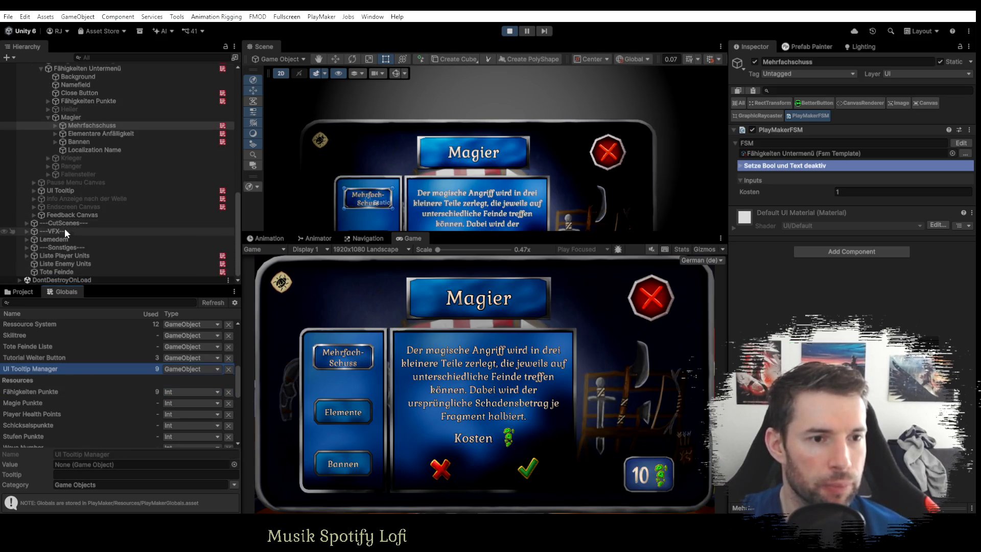
scroll(59, 225, down, 5)
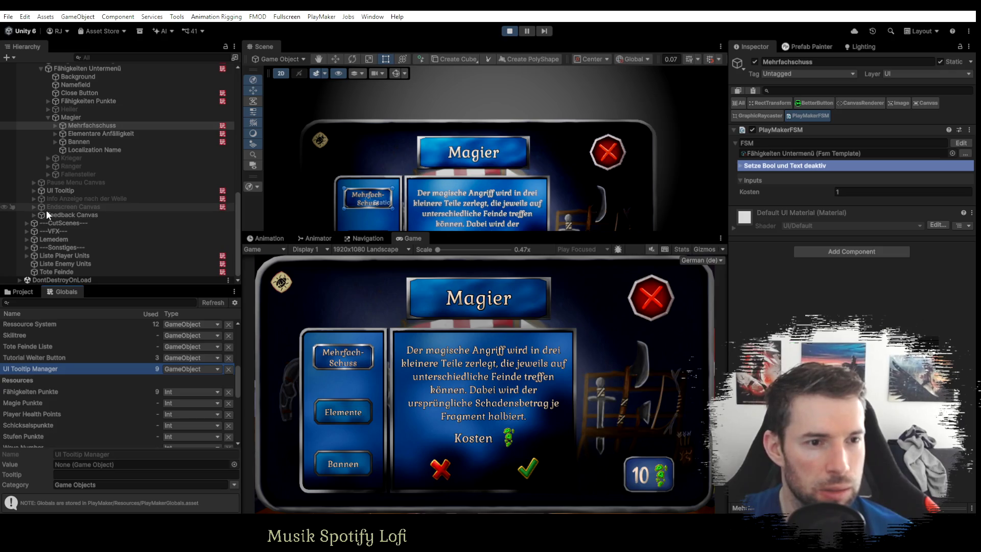
scroll(82, 222, up, 4)
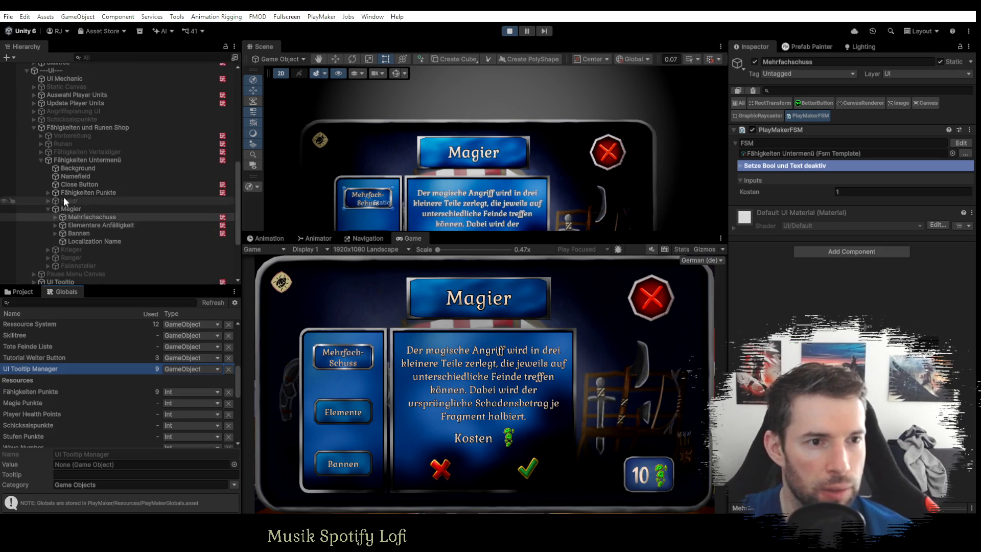
scroll(48, 168, up, 2)
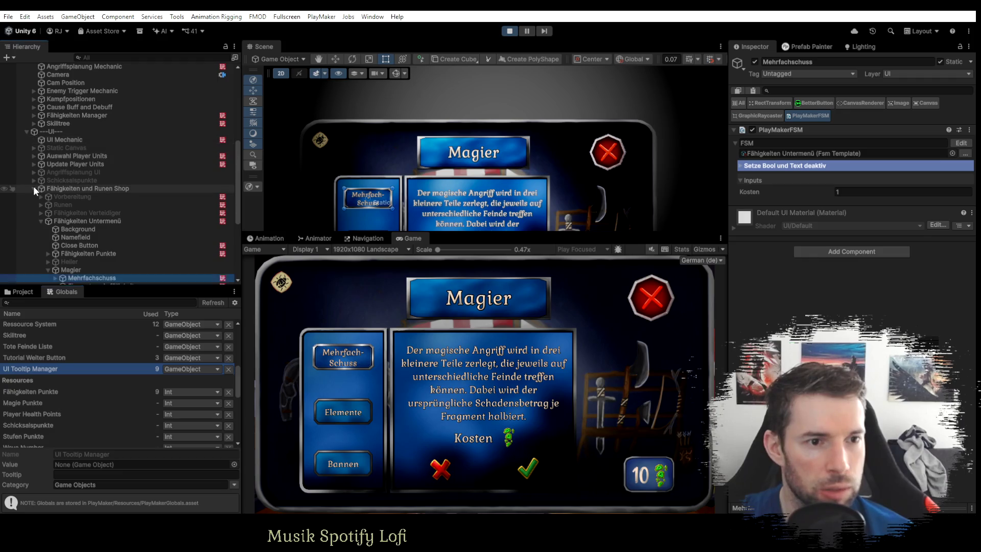
click(34, 189)
click(52, 205)
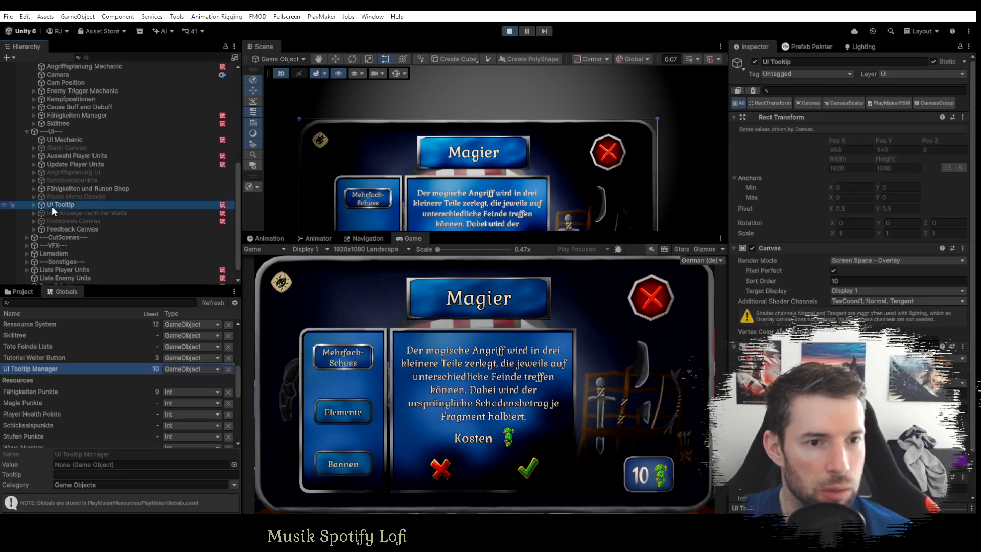
key(alt+Tab)
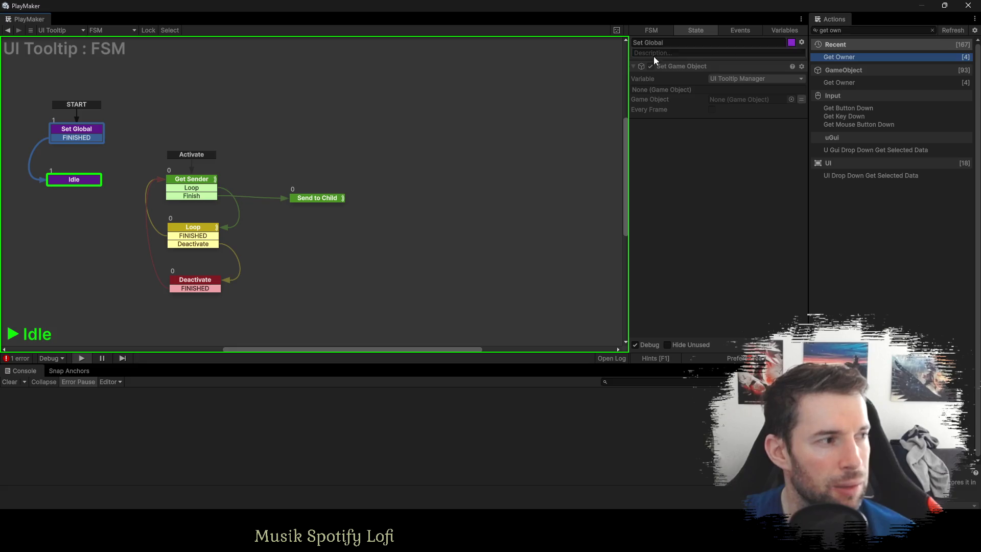
Review the UI Tooltip FSM's Idle and Set Global state actions, then exit play mode.
click(74, 139)
click(76, 182)
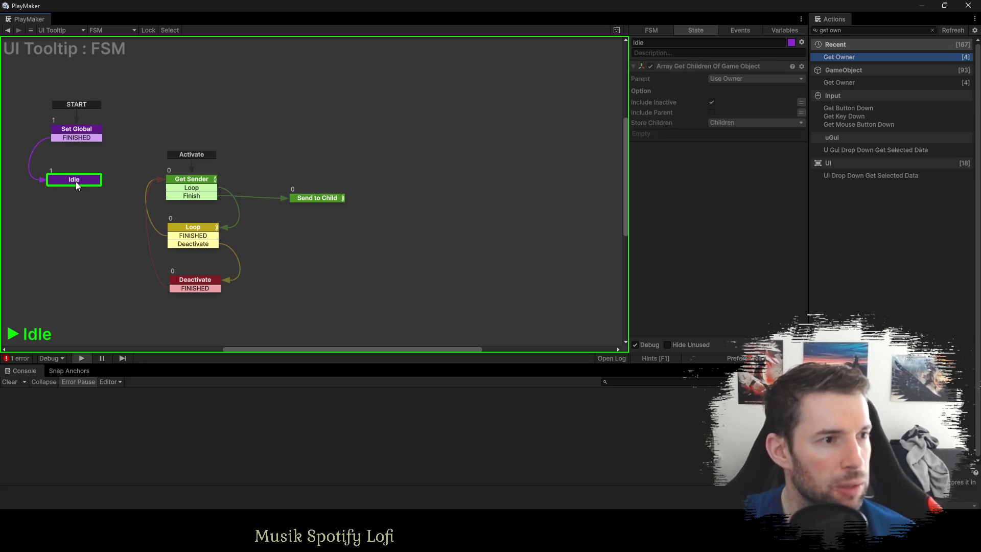
click(77, 135)
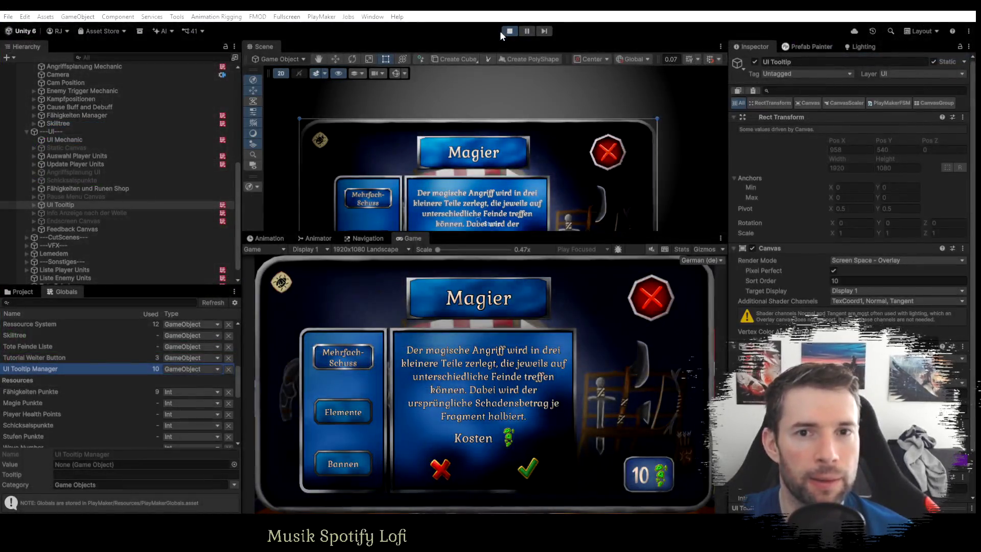
click(509, 30)
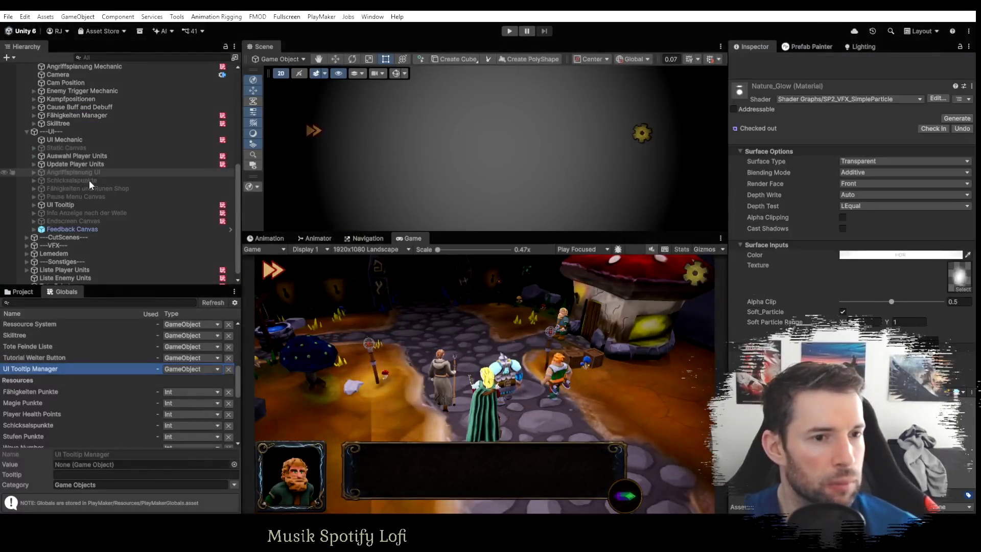
Add Get Owner to Set Global storing into the UI Tooltip Manager global, and delete Set Game Object.
click(75, 206)
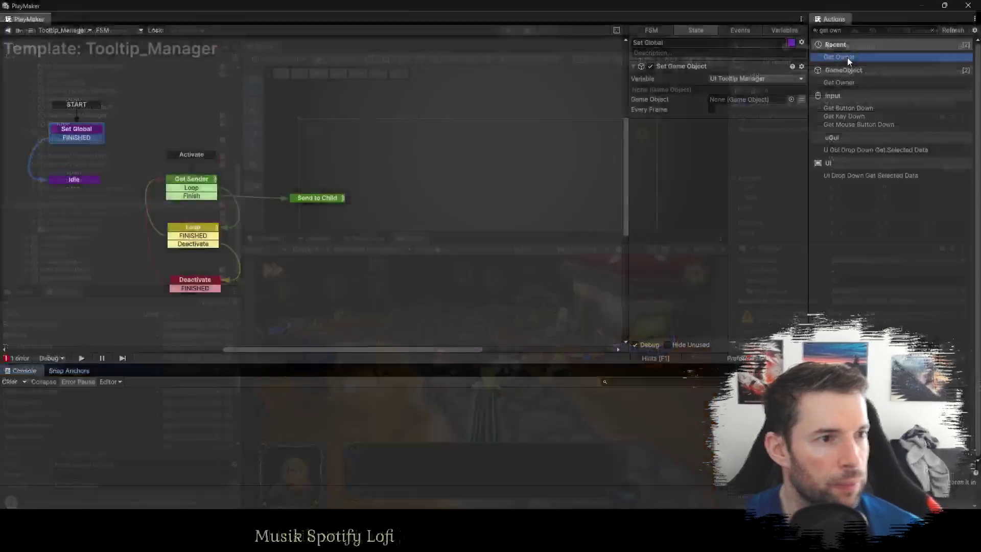
drag(839, 82, 765, 118)
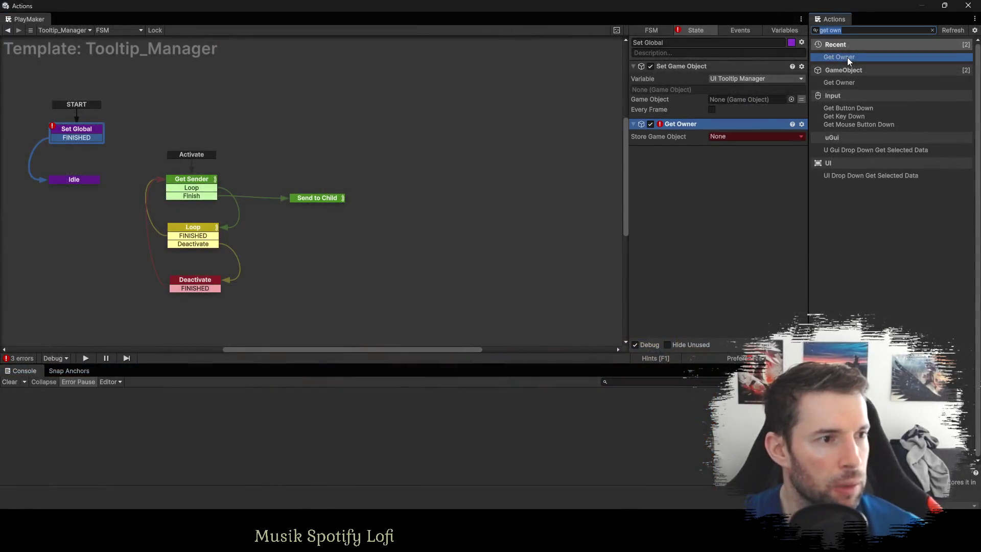
click(731, 137)
mouse_move(762, 184)
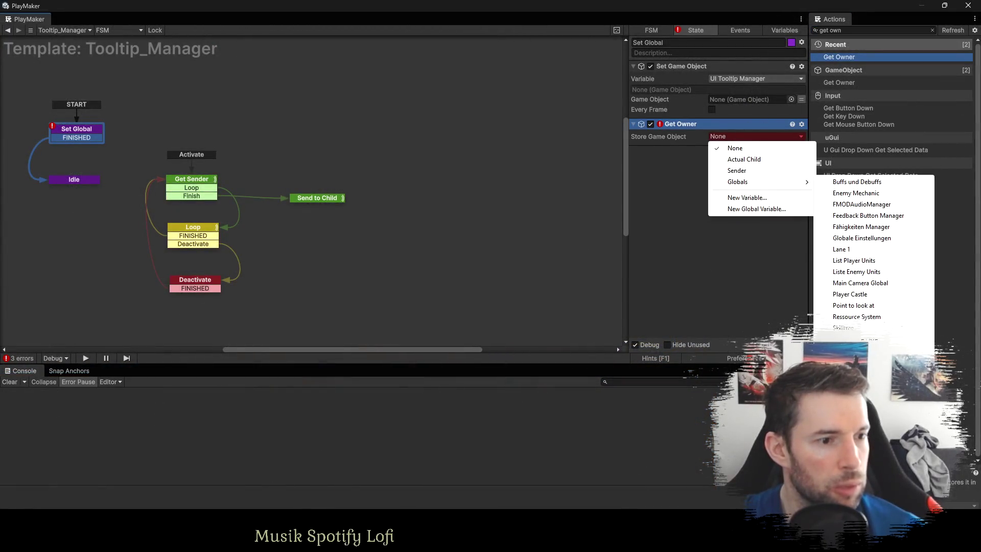
click(849, 339)
click(663, 66)
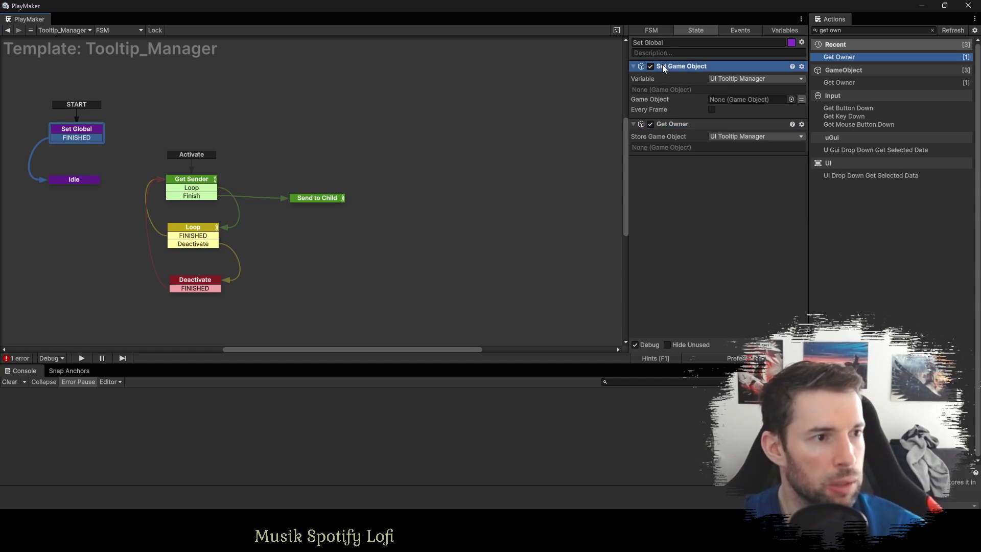
key(Delete)
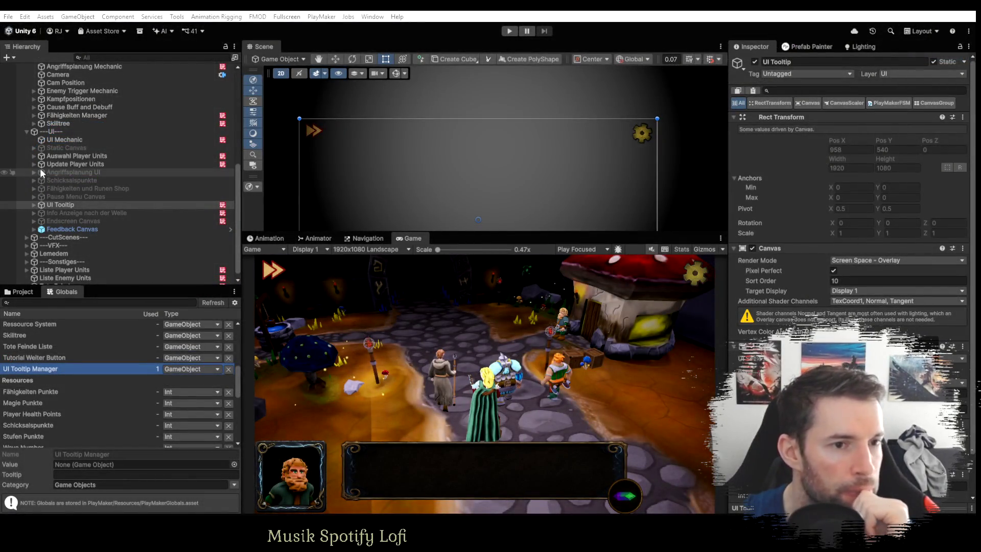
Select the Mehrfachschuss skill object under Fähigkeiten und Runen Shop in the Hierarchy.
click(34, 188)
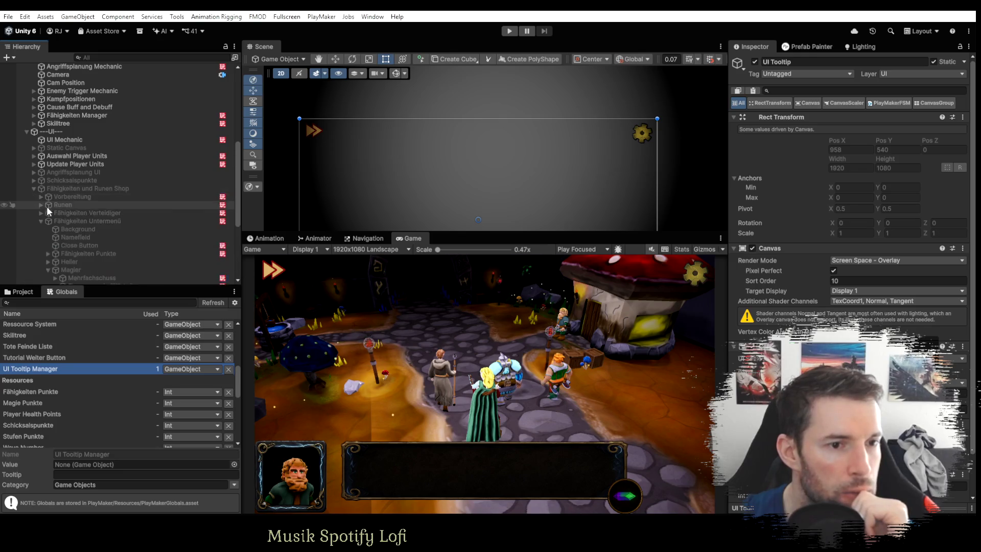
scroll(51, 220, down, 3)
click(88, 217)
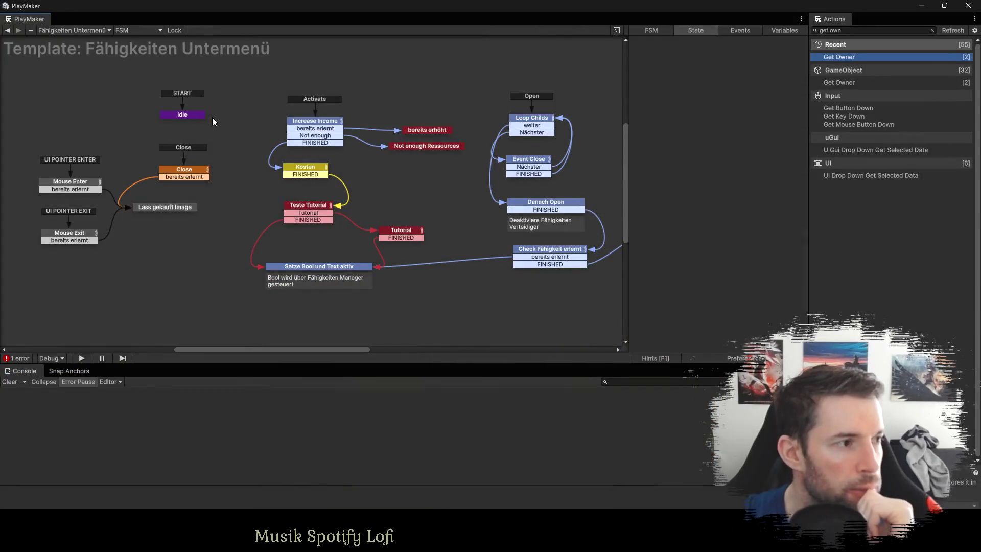
Delete Get Fsm Object from the Idle state and check Get Fsm Array Item's array variable.
click(186, 115)
scroll(687, 298, up, 10)
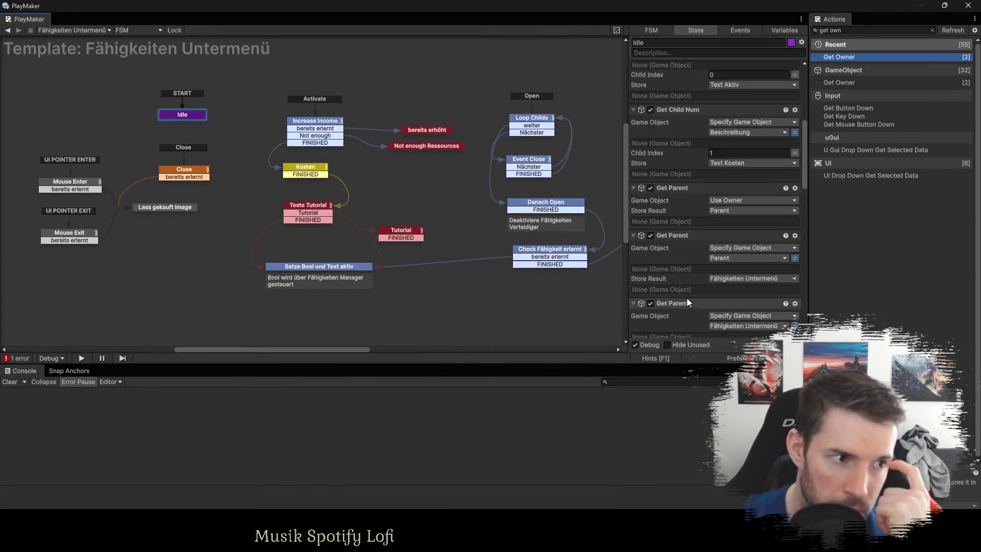
scroll(689, 293, down, 3)
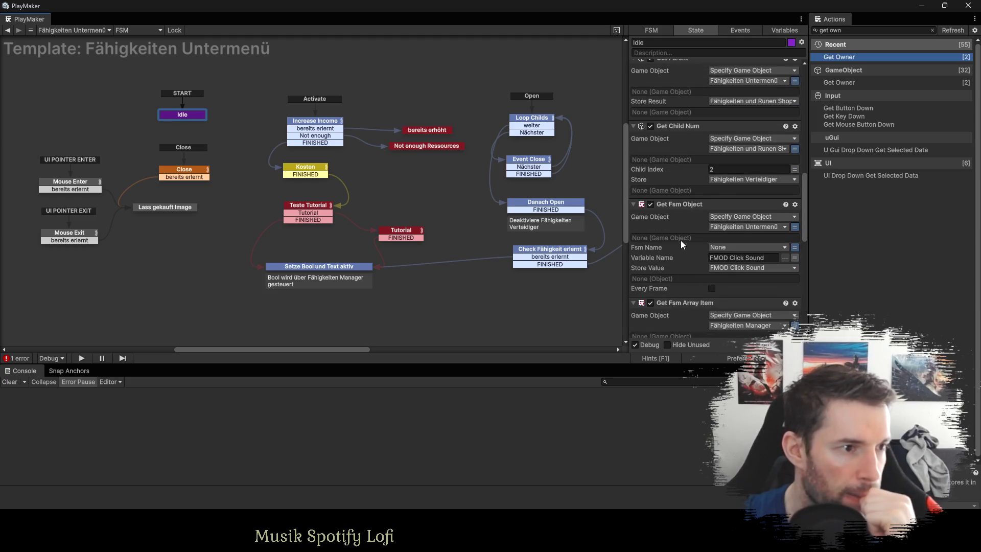
click(673, 204)
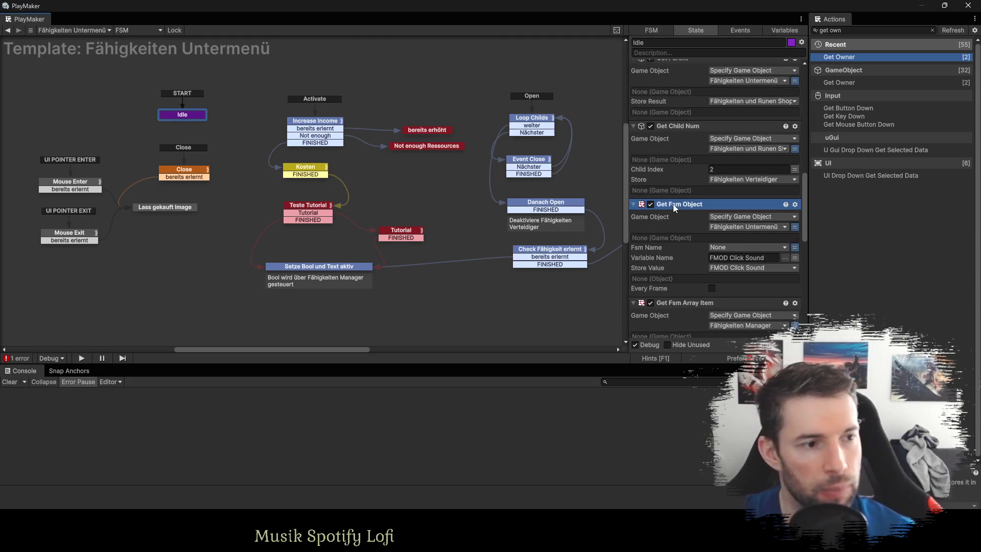
key(Delete)
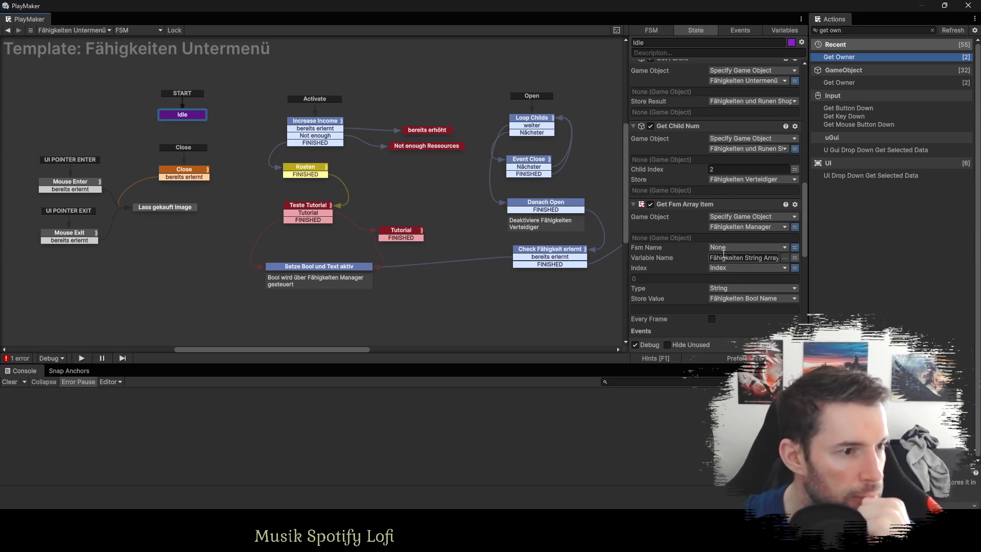
scroll(690, 250, down, 2)
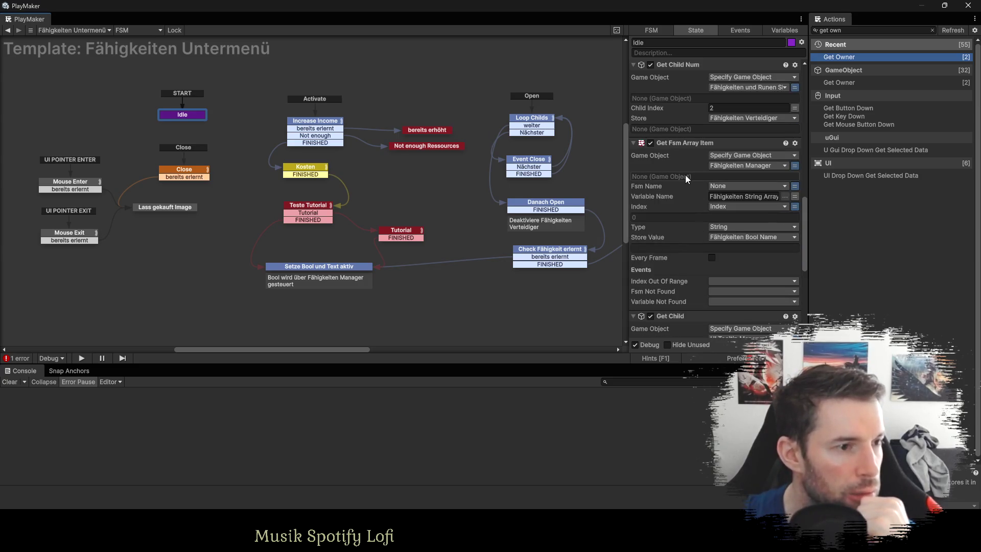
click(735, 195)
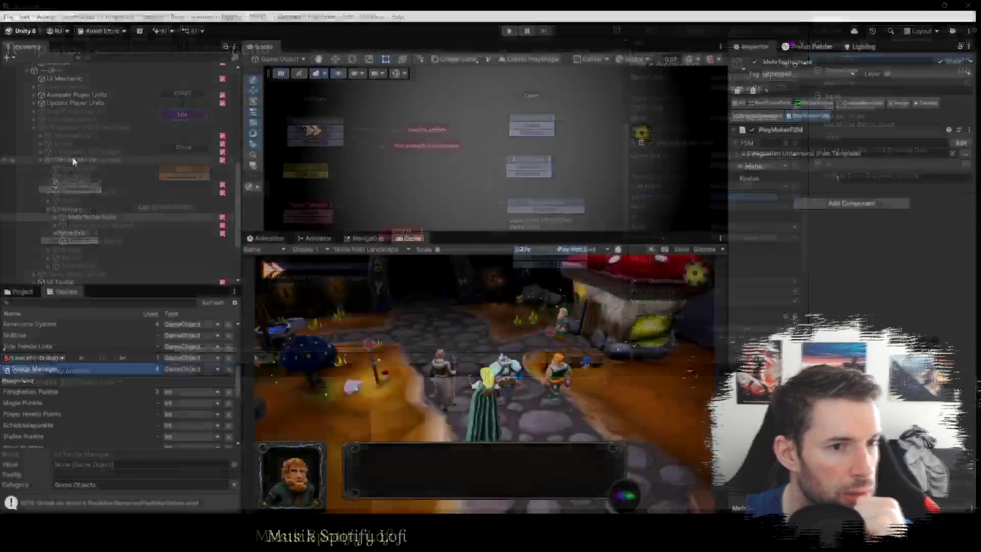
Select the Fähigkeiten Untermenü object and review the Heiler and Magier states' actions.
click(71, 159)
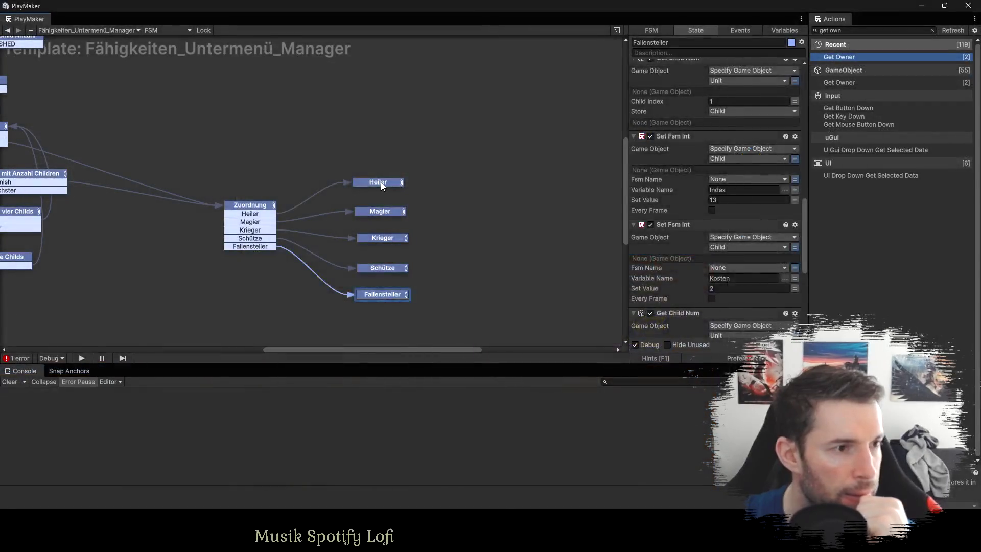
click(382, 182)
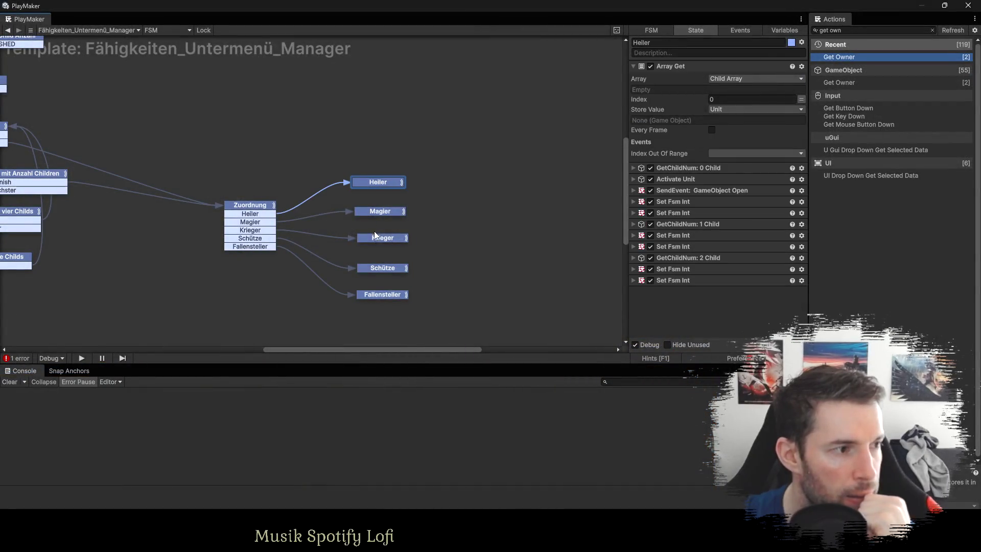
click(382, 214)
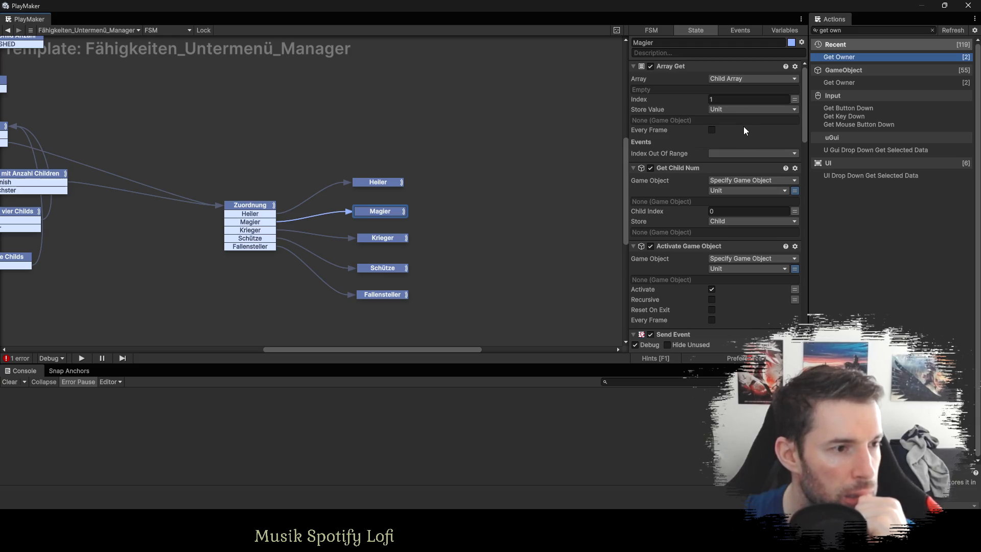
scroll(740, 128, down, 5)
scroll(740, 128, down, 6)
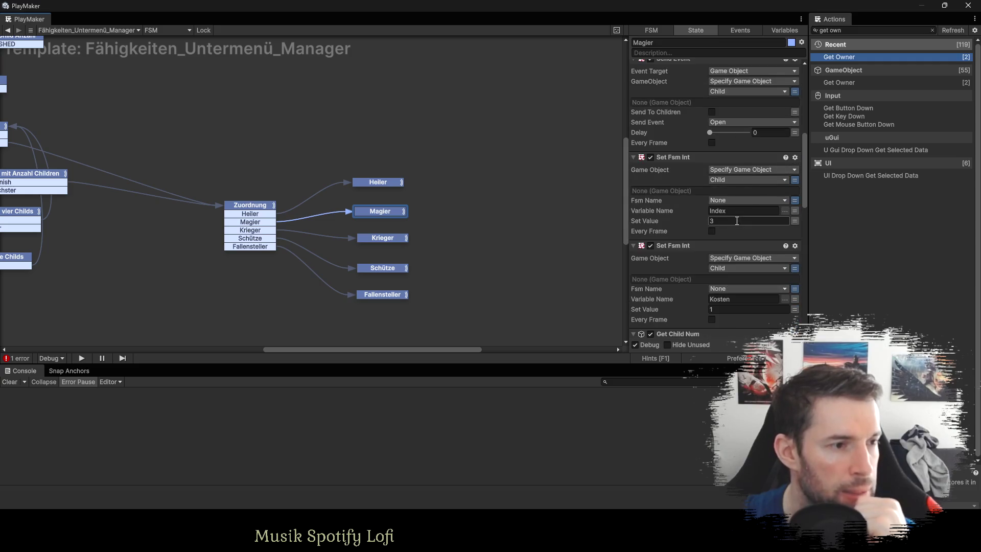
scroll(730, 223, up, 4)
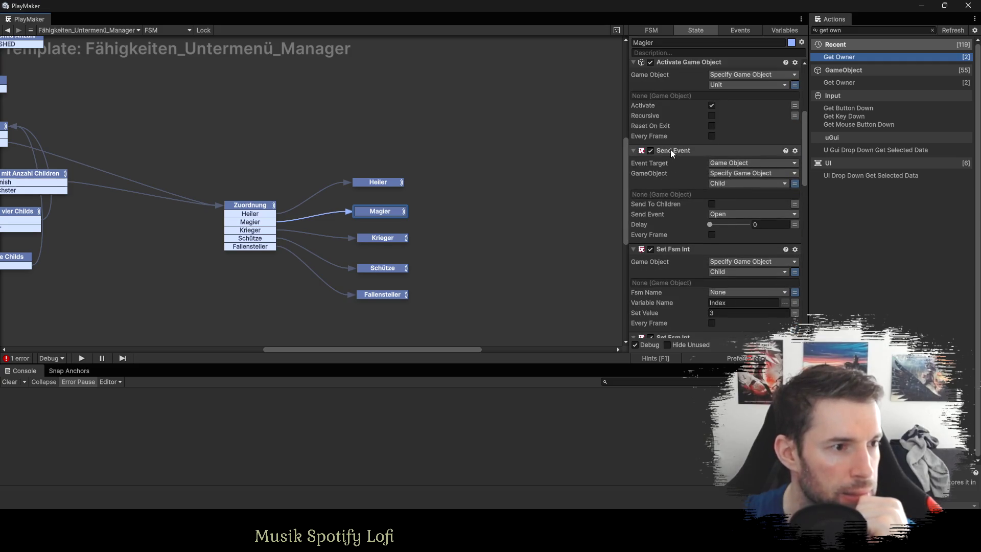
scroll(683, 176, up, 5)
scroll(683, 177, up, 2)
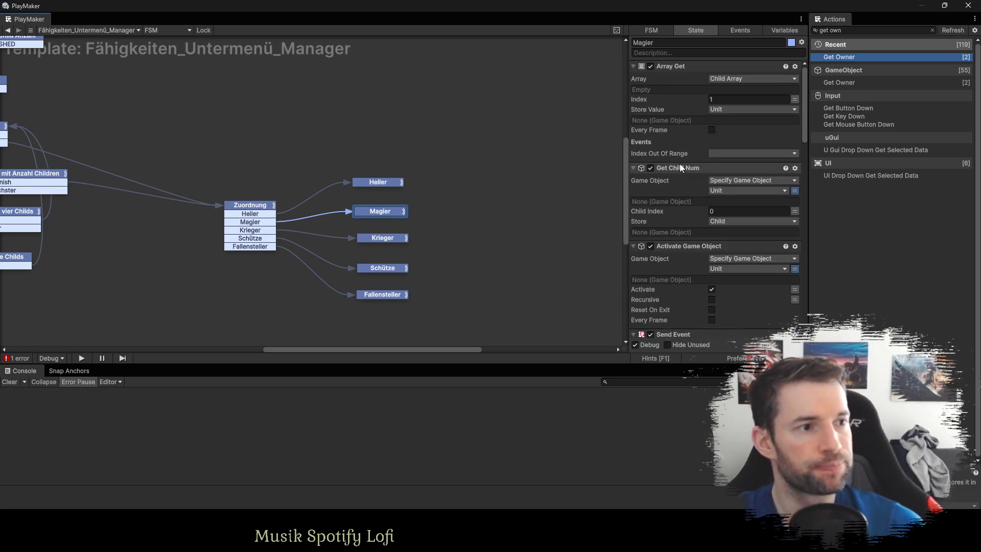
In Magier, move Activate Game Object and then Send Event to the end of the action list.
ctrl+click(633, 67)
drag(677, 89, 678, 202)
click(634, 190)
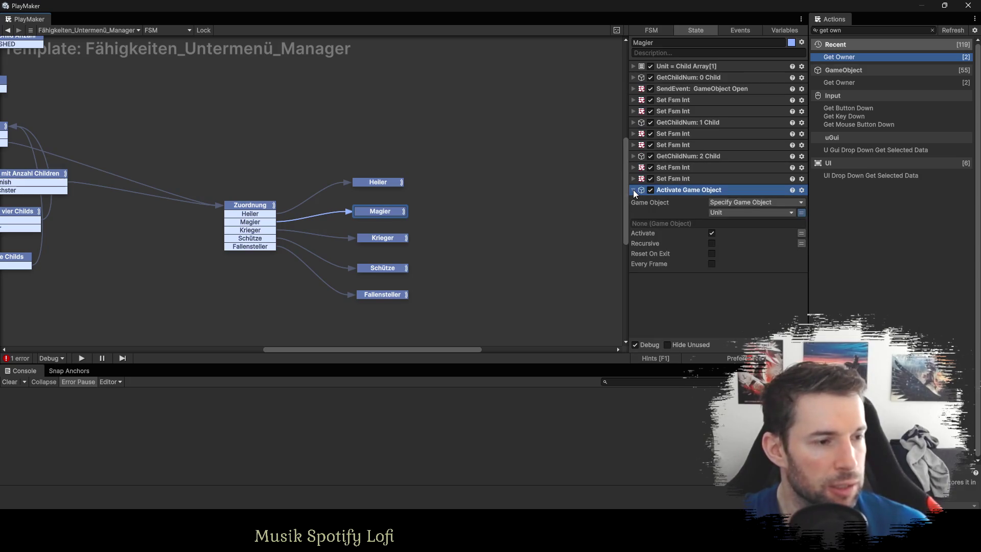
click(634, 89)
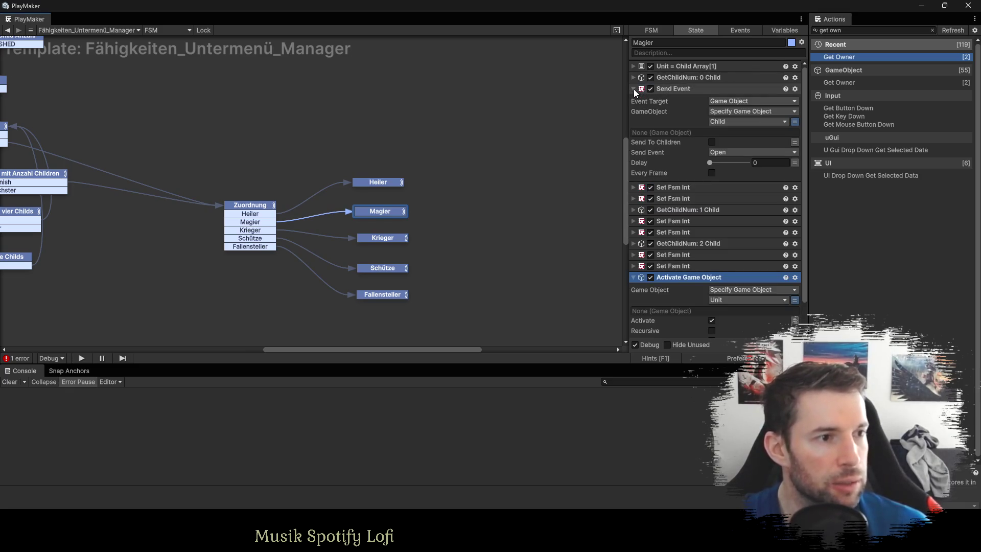
click(634, 89)
click(650, 89)
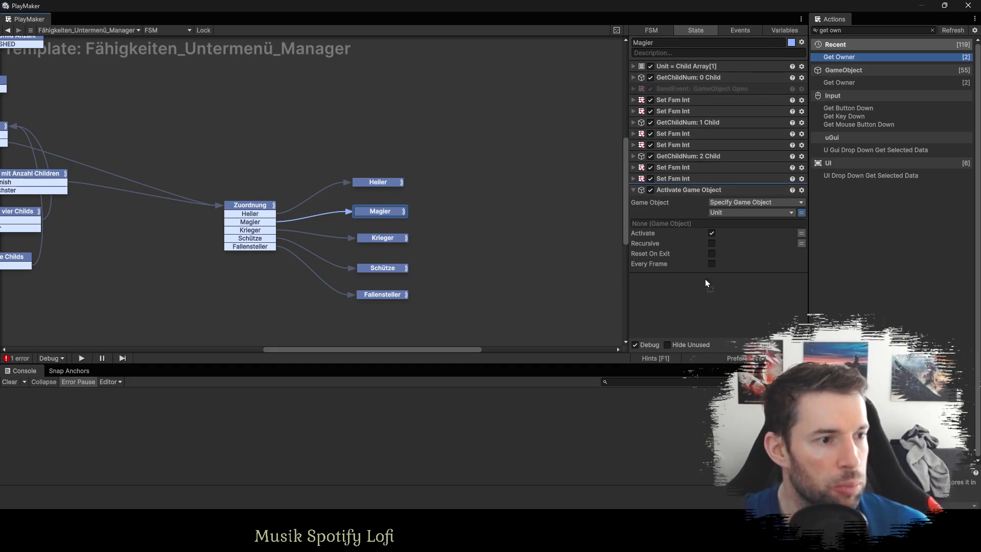
drag(706, 280, 703, 286)
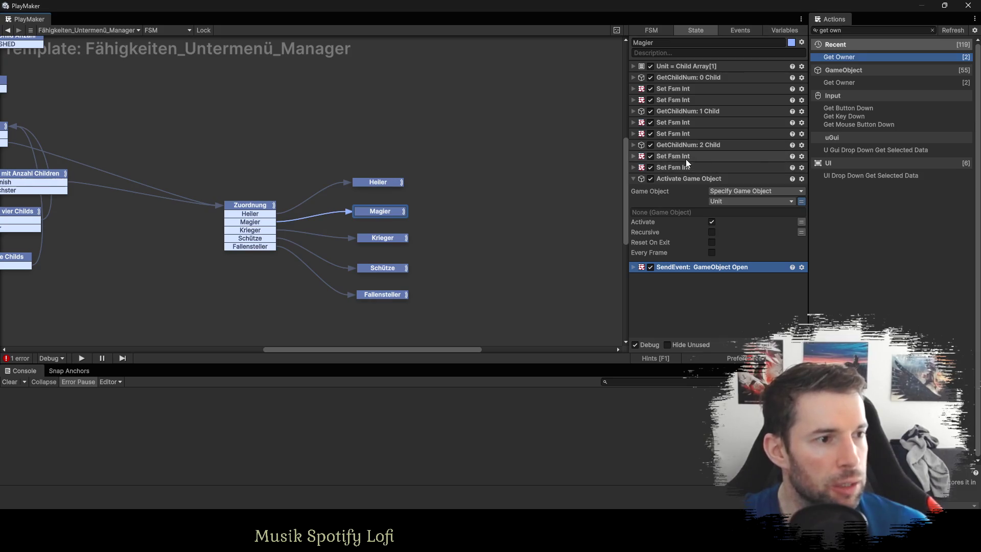
click(633, 67)
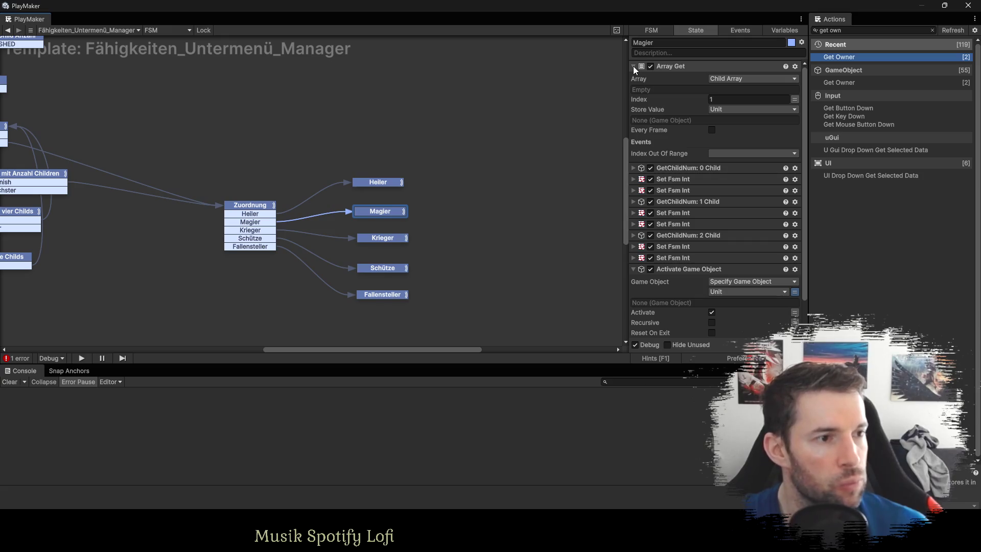
click(634, 66)
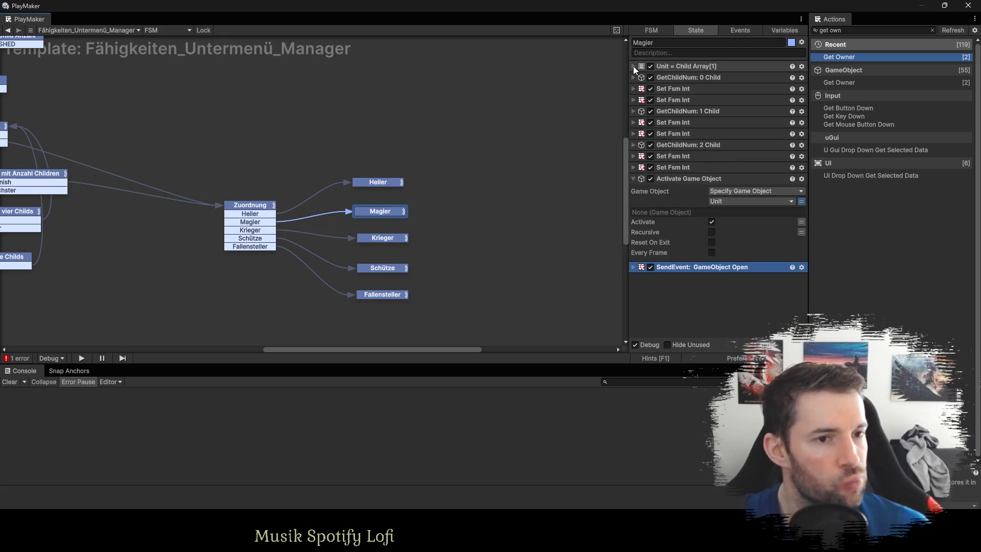
click(634, 66)
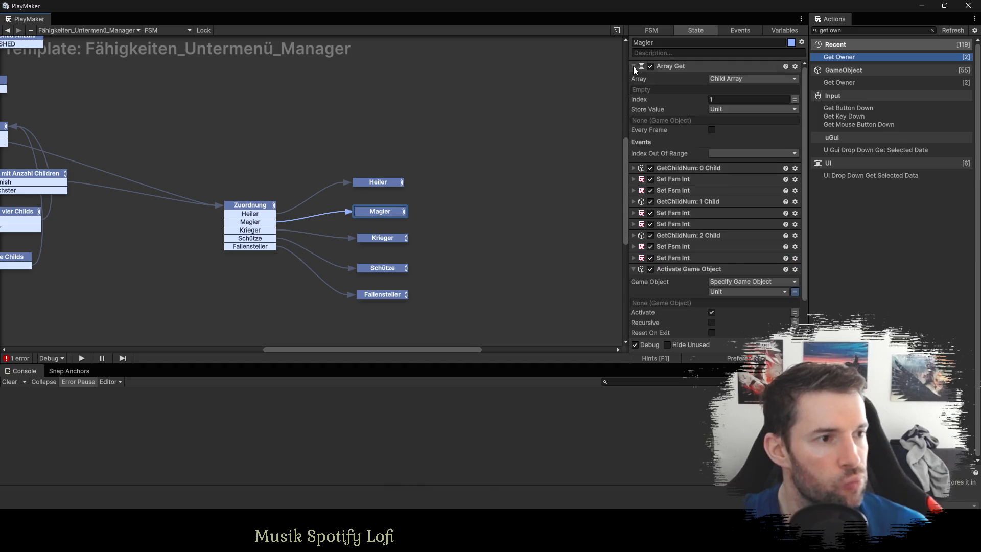
click(633, 66)
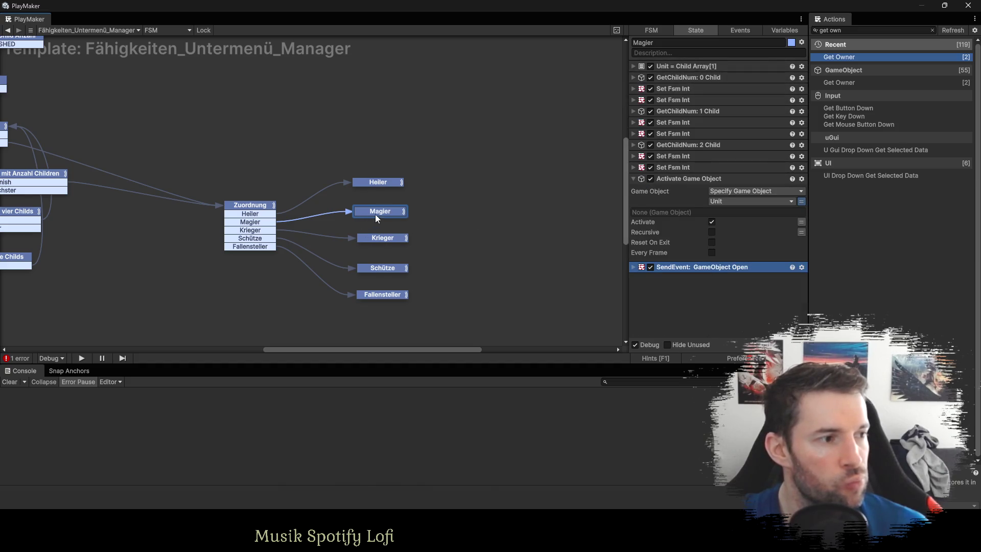
In Heiler, move Activate Unit and Send Event to the end of the action list.
click(387, 182)
click(632, 66)
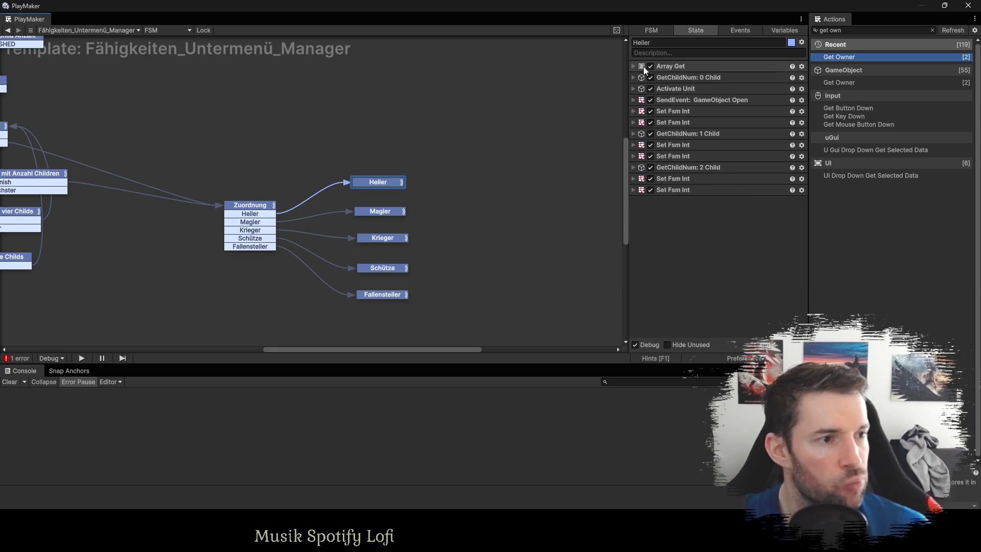
click(673, 88)
shift+click(672, 98)
drag(675, 98, 677, 245)
click(681, 254)
In Krieger, move Activate Game Object and Send Event to the end of the list.
click(402, 240)
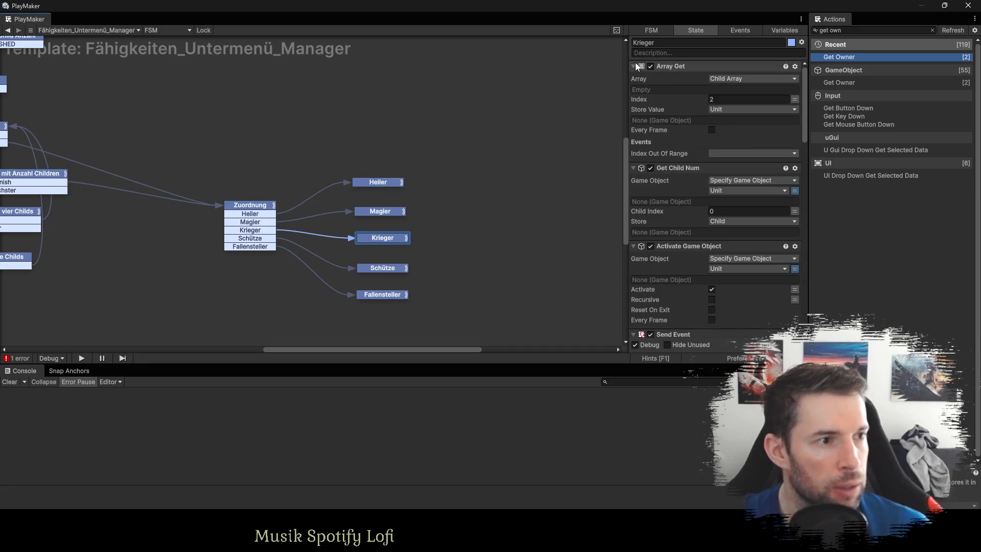
click(634, 65)
click(684, 88)
shift+click(683, 99)
drag(682, 103, 690, 235)
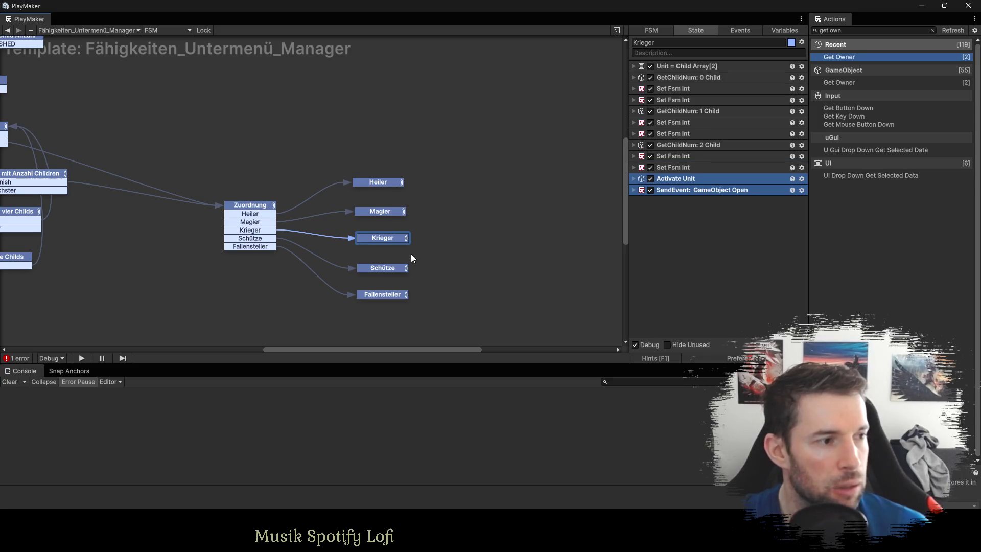
In Schütze, move Activate Game Object and Send Event to the end of the list.
click(381, 271)
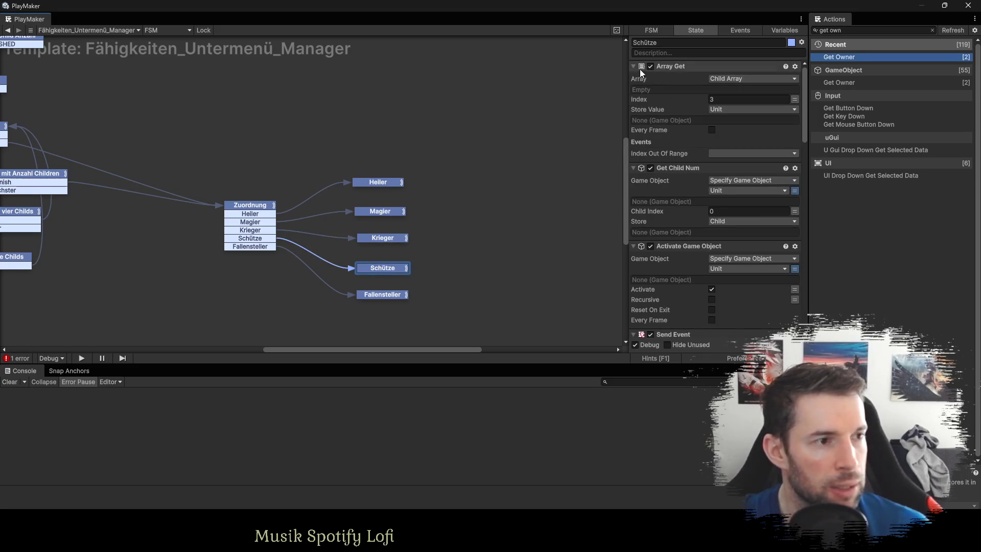
click(633, 66)
click(675, 88)
shift+click(676, 100)
drag(675, 101, 678, 217)
In Fallensteller, move Activate Game Object and Send Event to the end of the list.
click(392, 298)
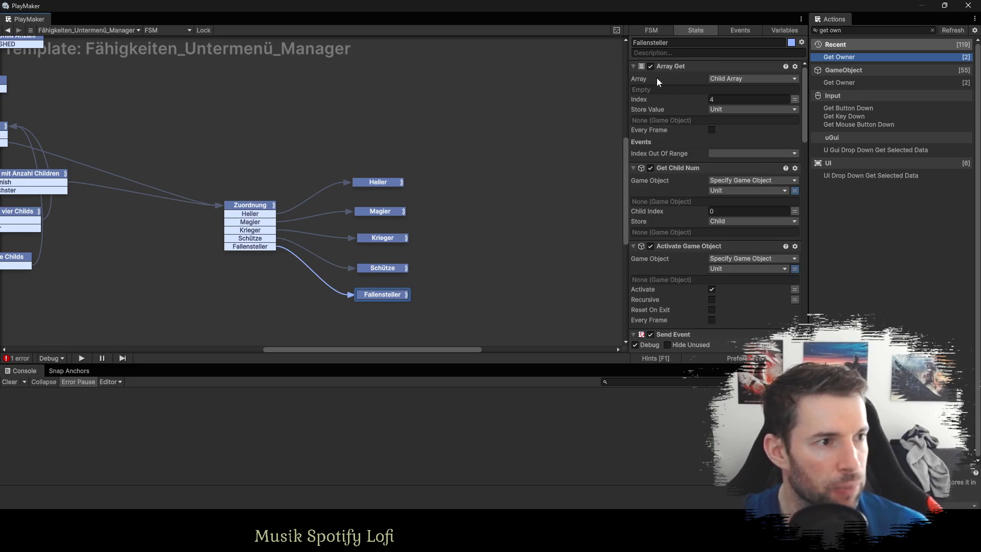
click(633, 66)
click(674, 88)
shift+click(680, 100)
drag(680, 101, 684, 253)
key(alt+Tab)
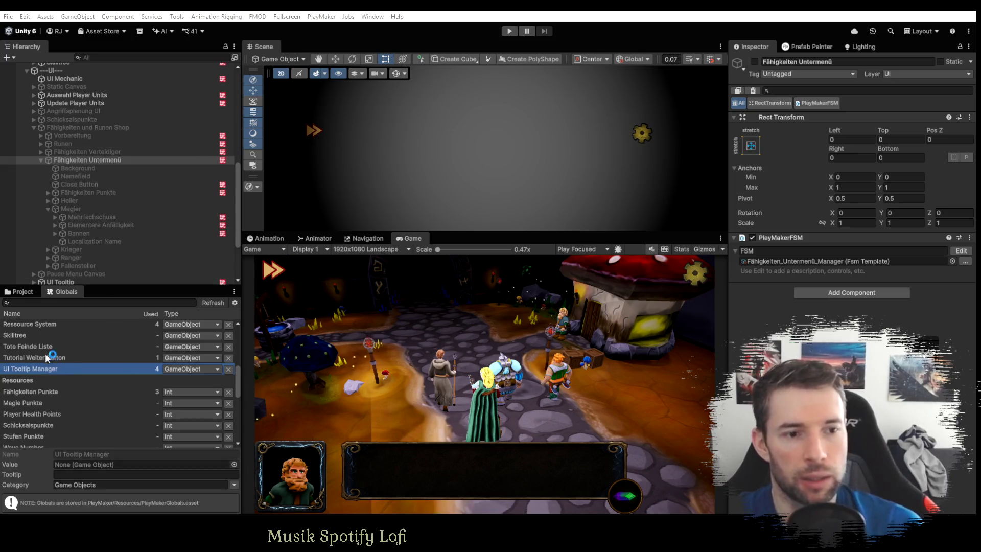
Confirm Fähigkeiten Punkte reads 10 in Globals and enter play mode.
click(42, 391)
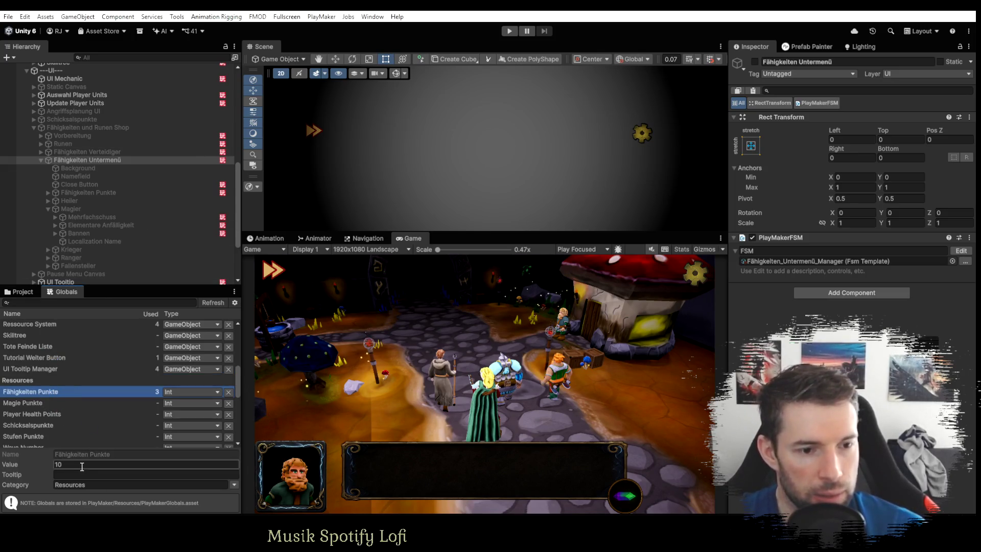
click(509, 31)
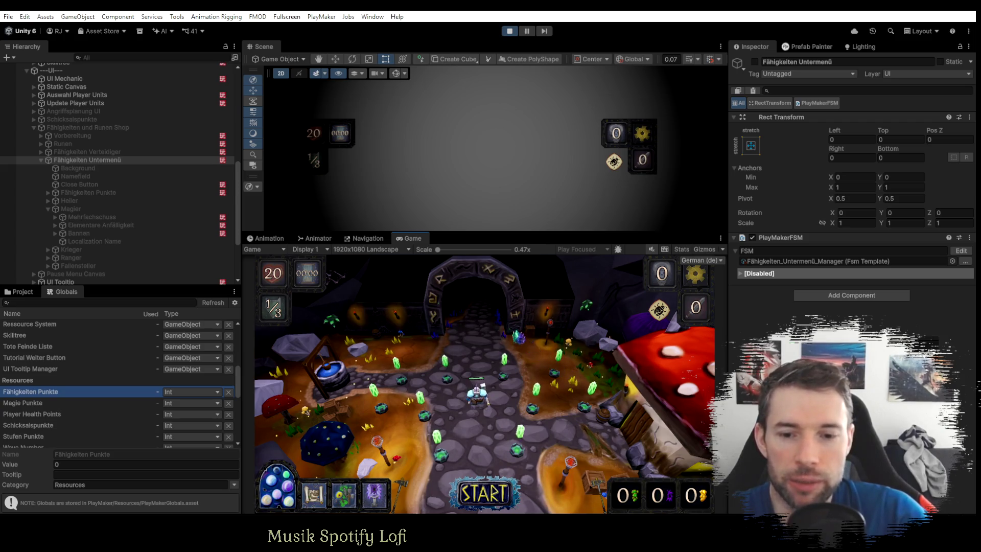
Deploy the Magier and Fallensteller units and pick one of the four trap cards.
click(524, 457)
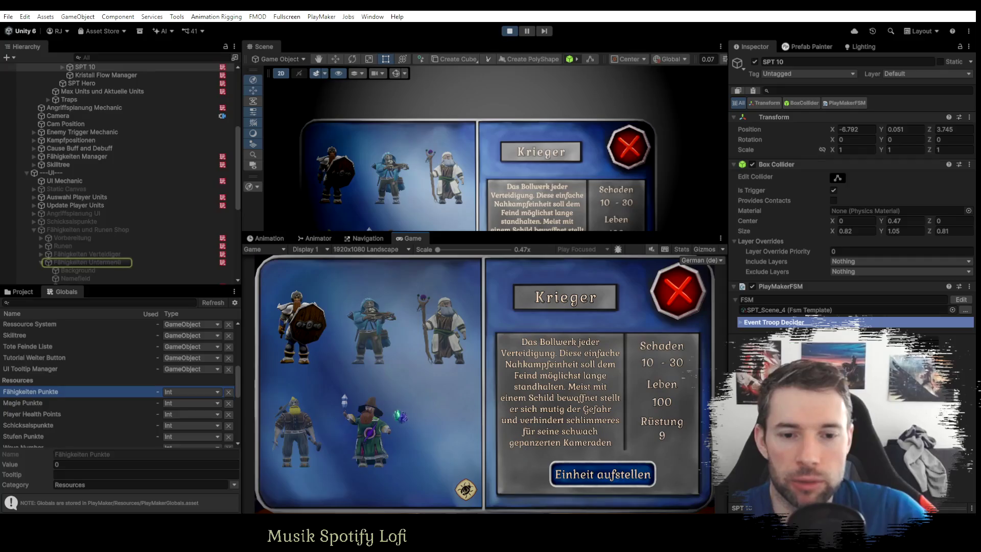
click(368, 429)
click(602, 481)
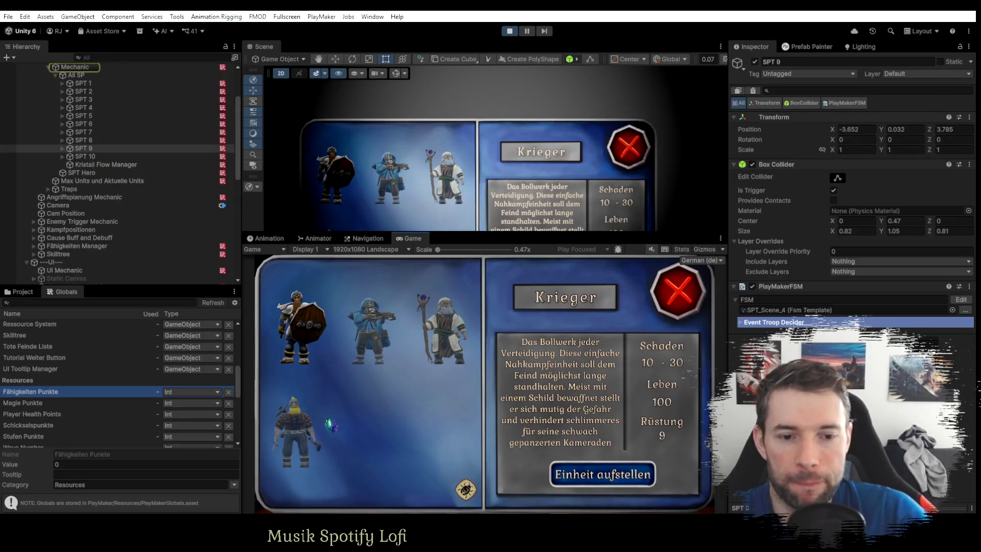
click(299, 432)
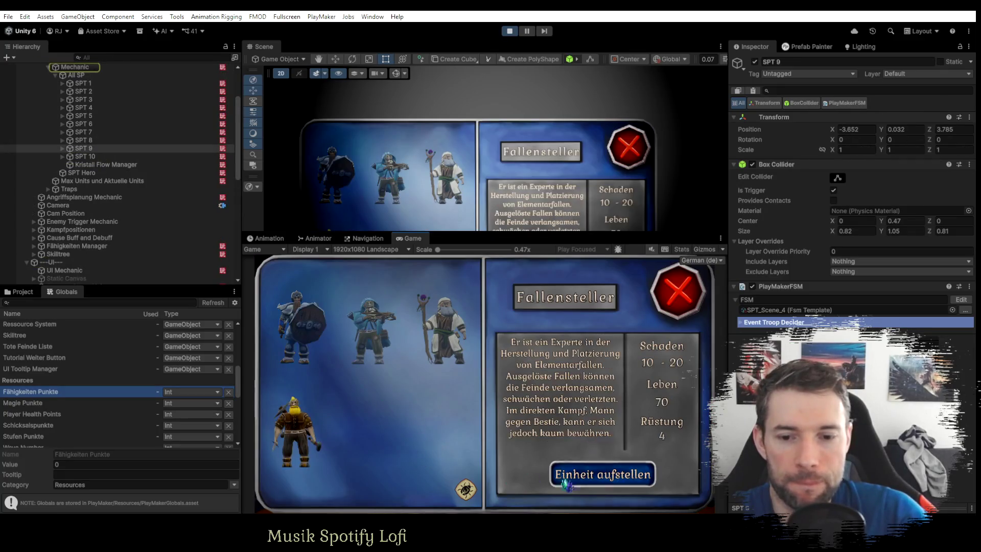
click(603, 475)
click(534, 433)
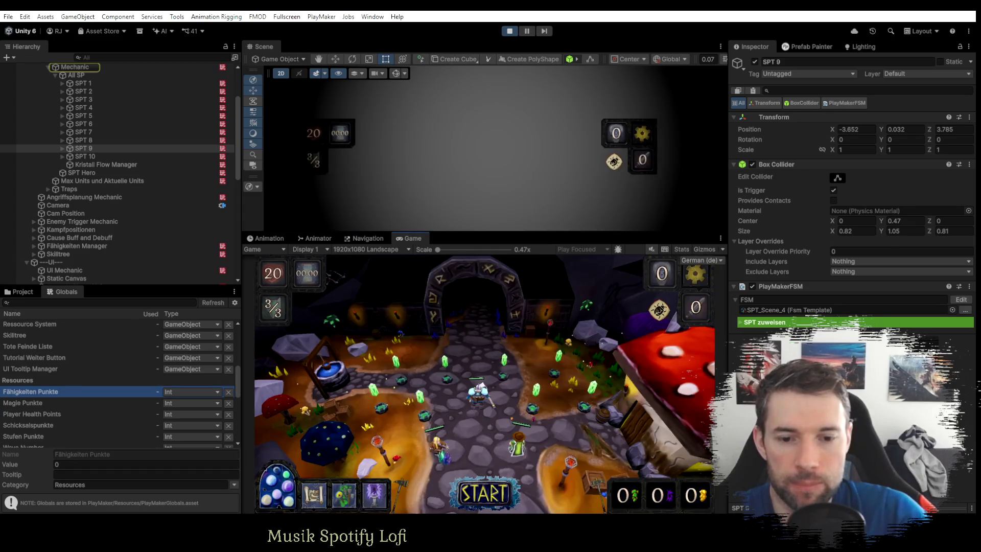
Set Fähigkeiten Punkte to 10 and learn Mehrfach-Schuss on the Magier skill page.
click(682, 277)
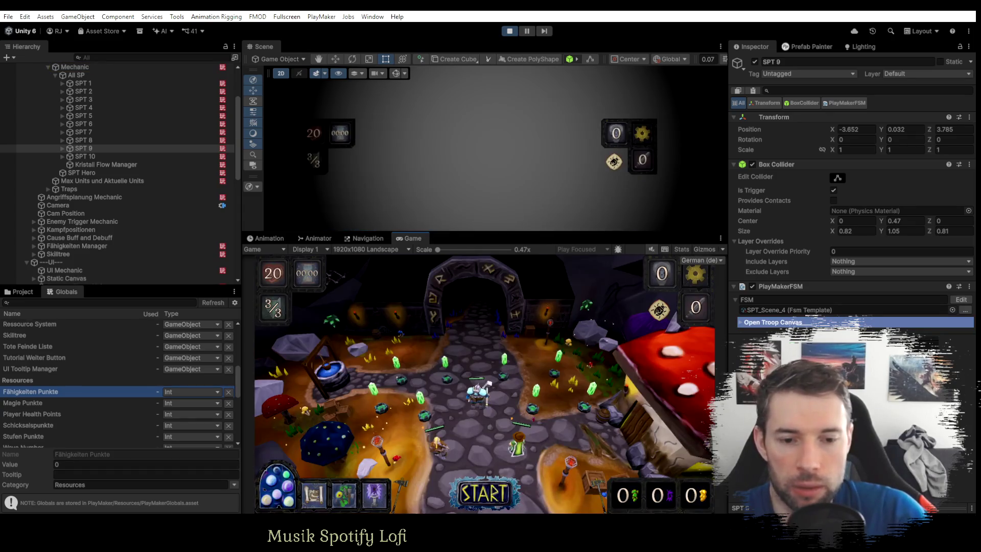
click(649, 378)
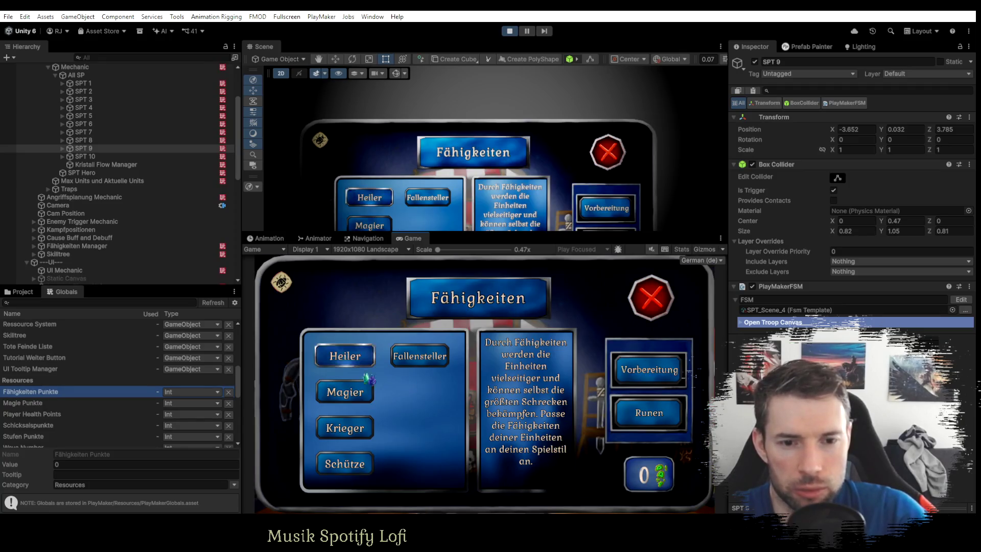
click(345, 397)
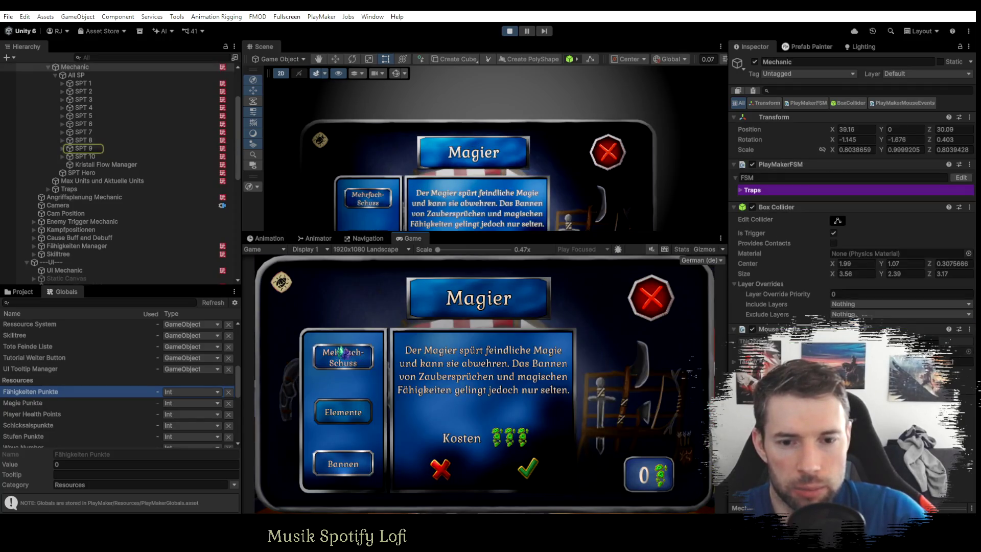
click(343, 357)
click(528, 467)
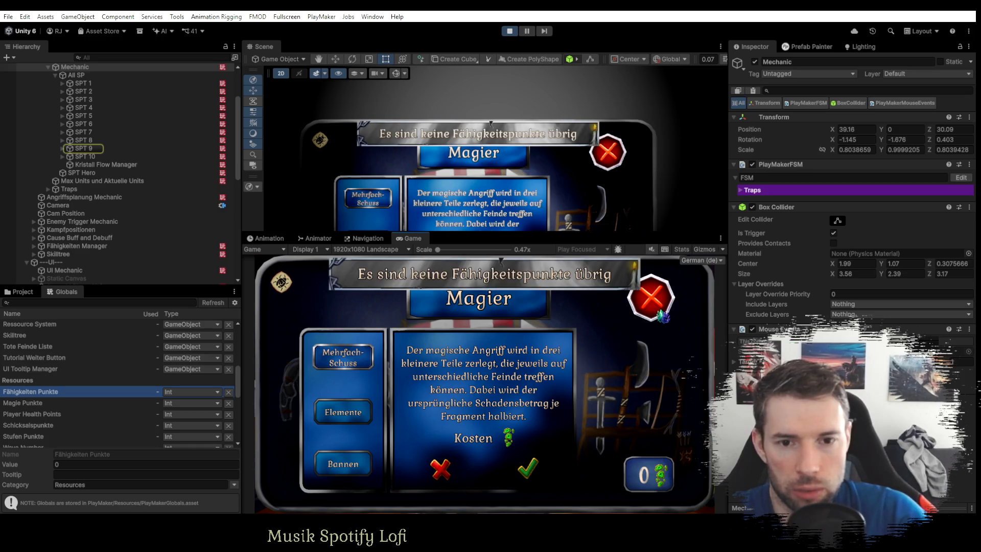
click(78, 465)
text(0)
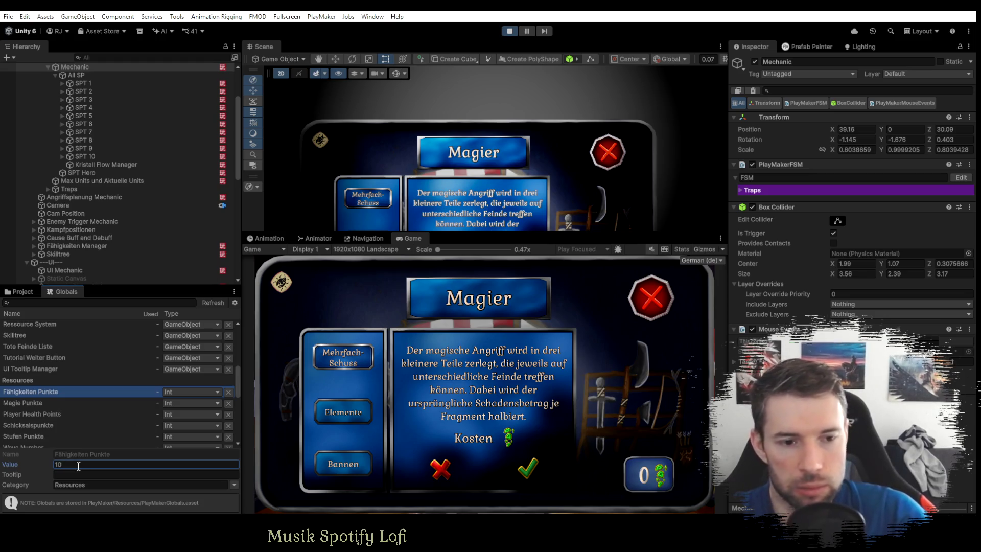
click(528, 468)
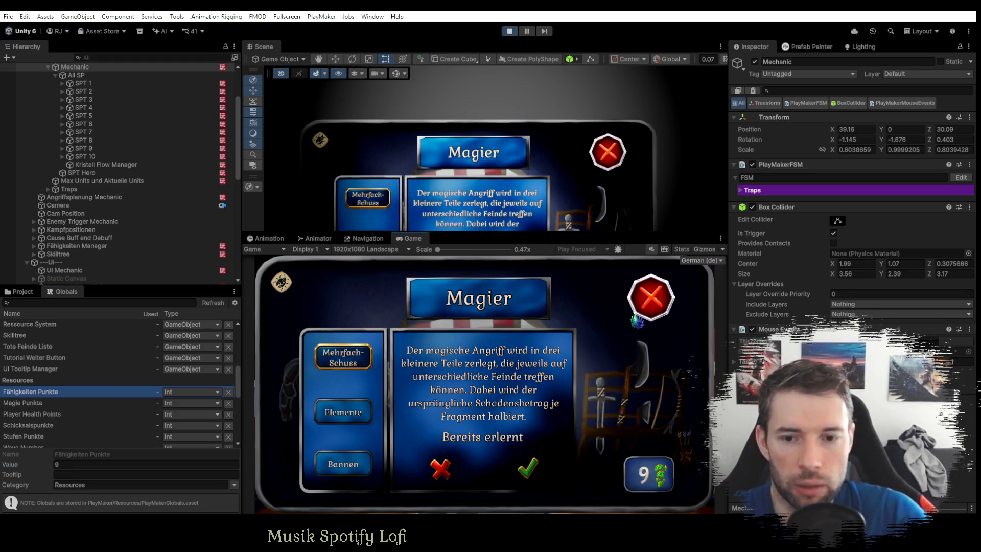
click(651, 297)
Open the Fallensteller skill page and expand its skill objects in the Hierarchy.
click(420, 356)
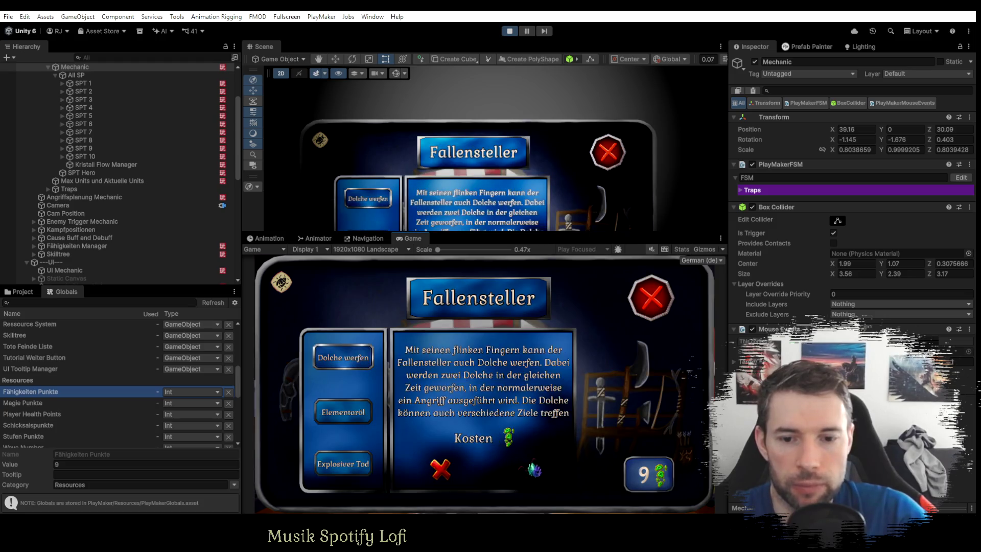
scroll(80, 245, down, 10)
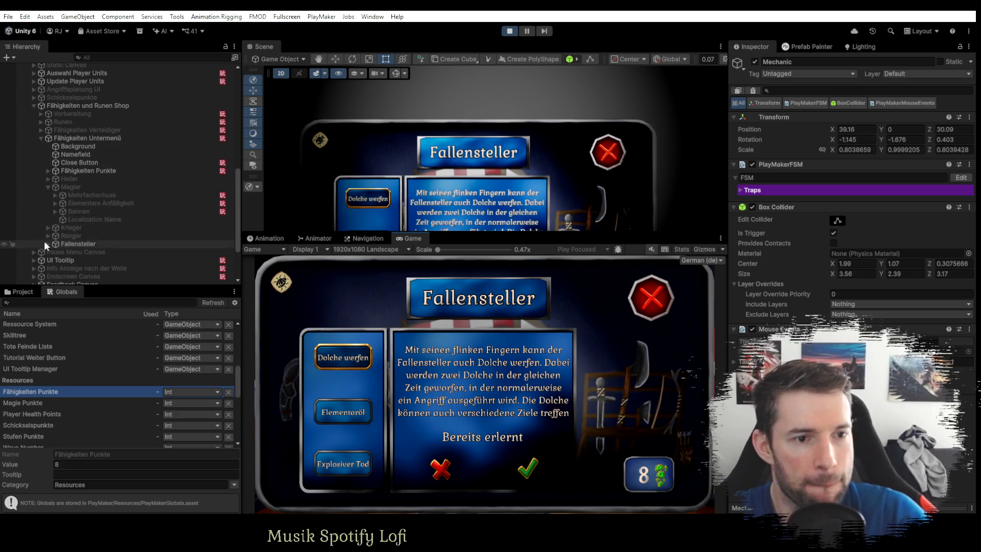
click(48, 244)
Review the Dolche werfen button's Idle state actions, then close the Fallensteller page and skills overview.
click(85, 253)
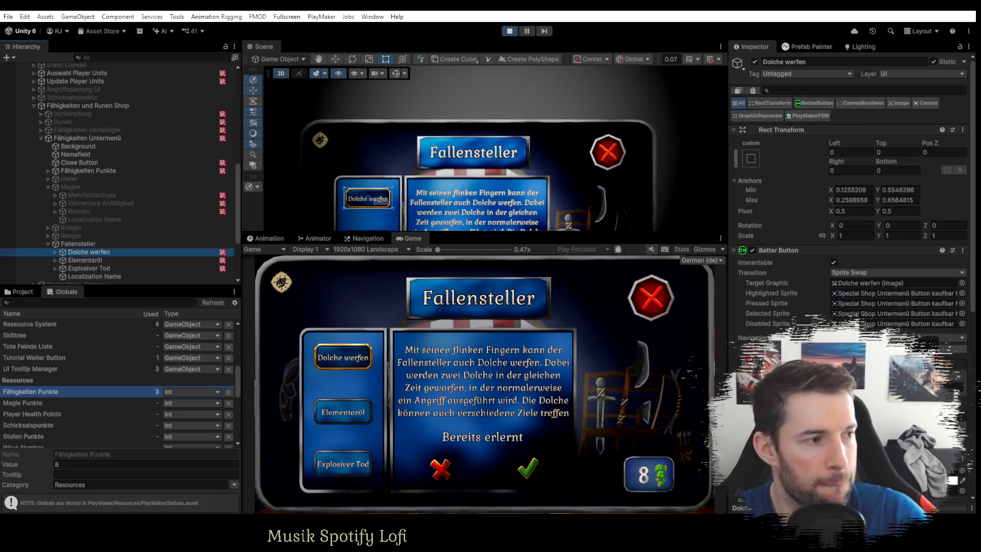
key(alt+Tab)
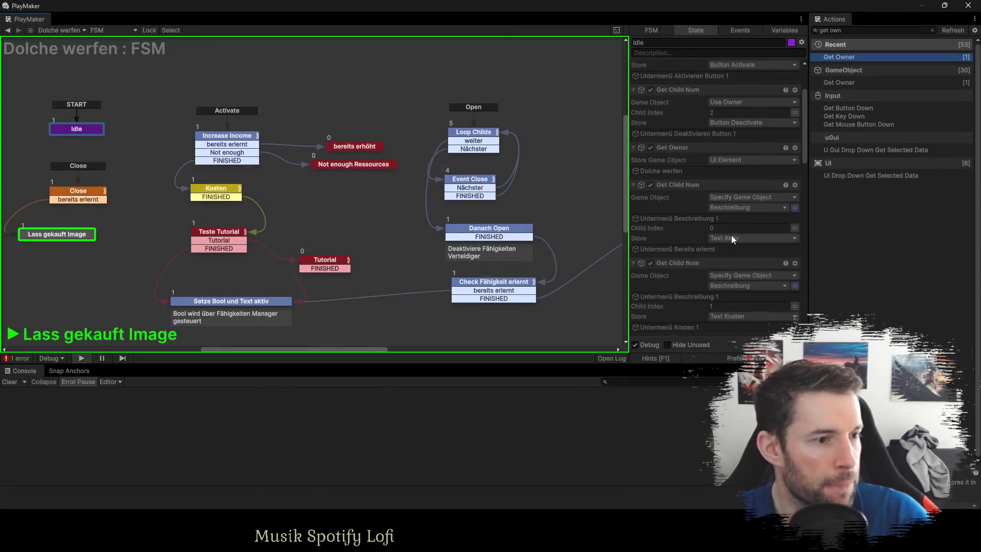
scroll(719, 253, down, 3)
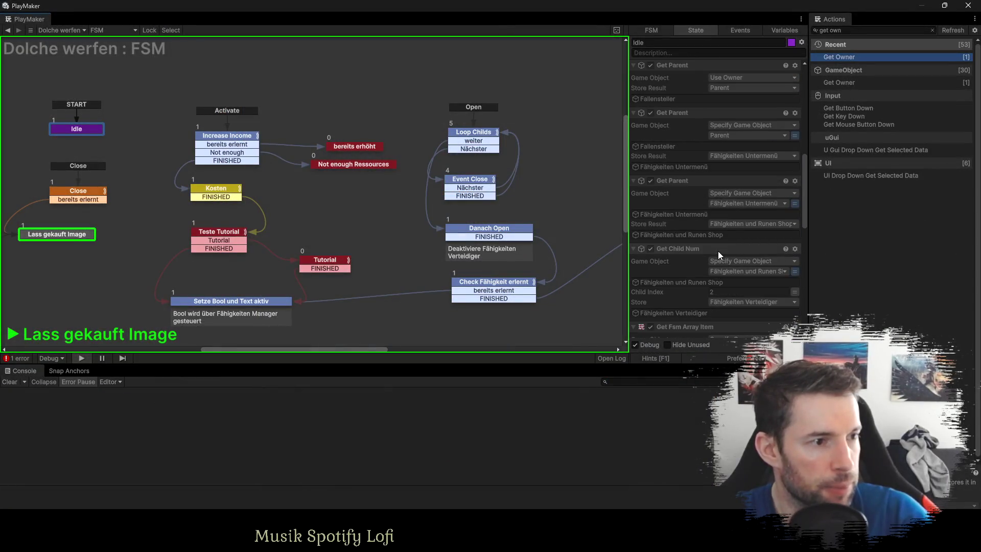
scroll(718, 251, down, 9)
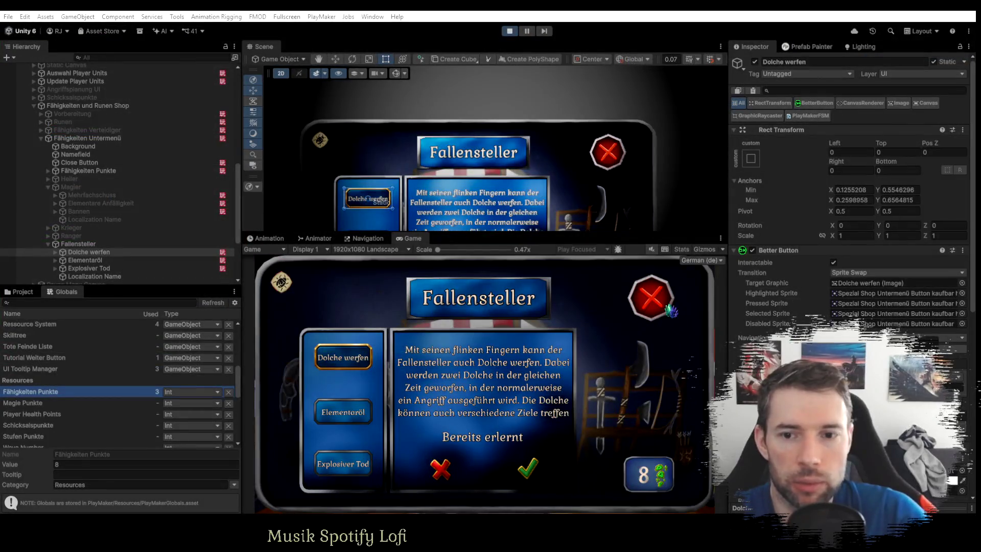
click(671, 311)
click(657, 307)
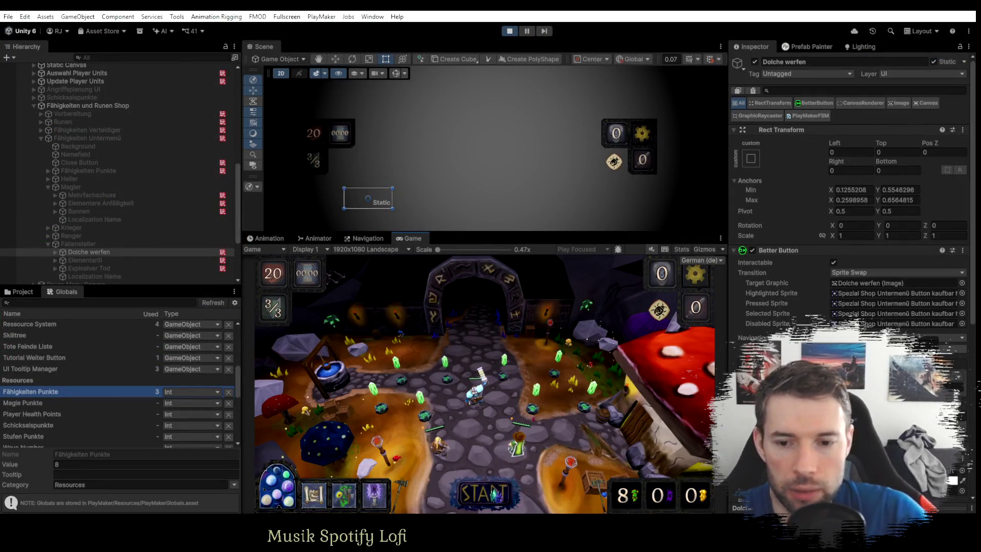
Start the wave, dismiss the Schicksalspunkte notice, glance at SPT 8, and choose to follow the river.
click(494, 493)
click(590, 434)
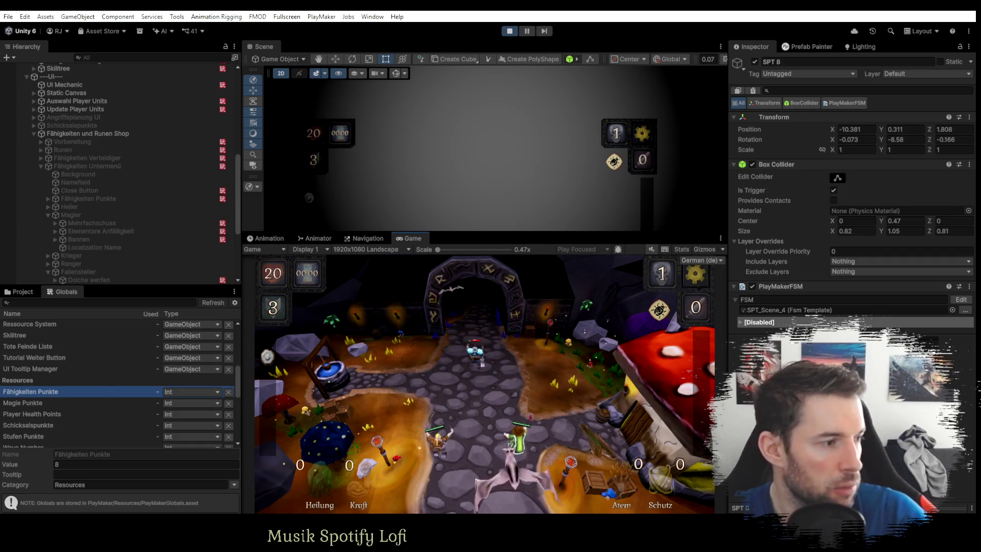
key(alt+Tab)
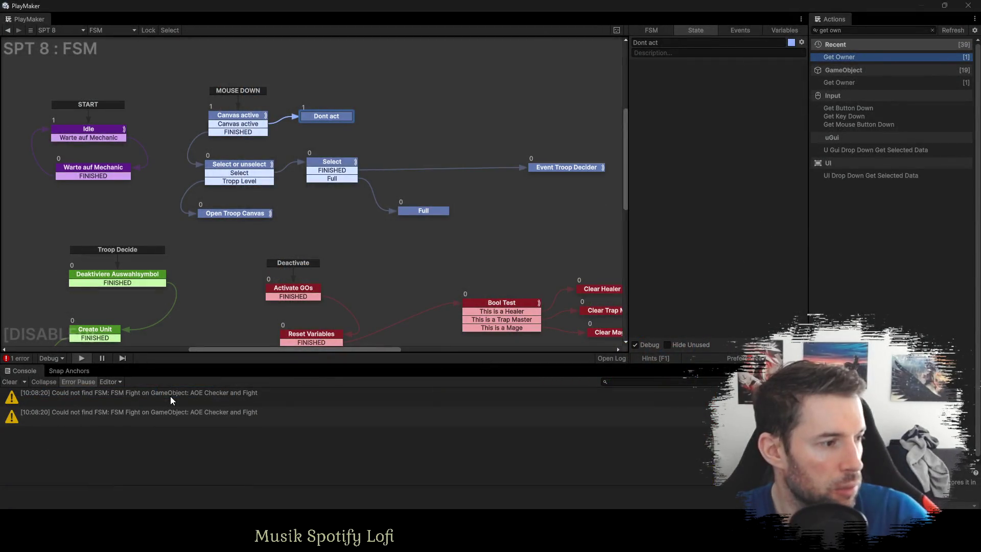
key(alt+Tab)
click(506, 459)
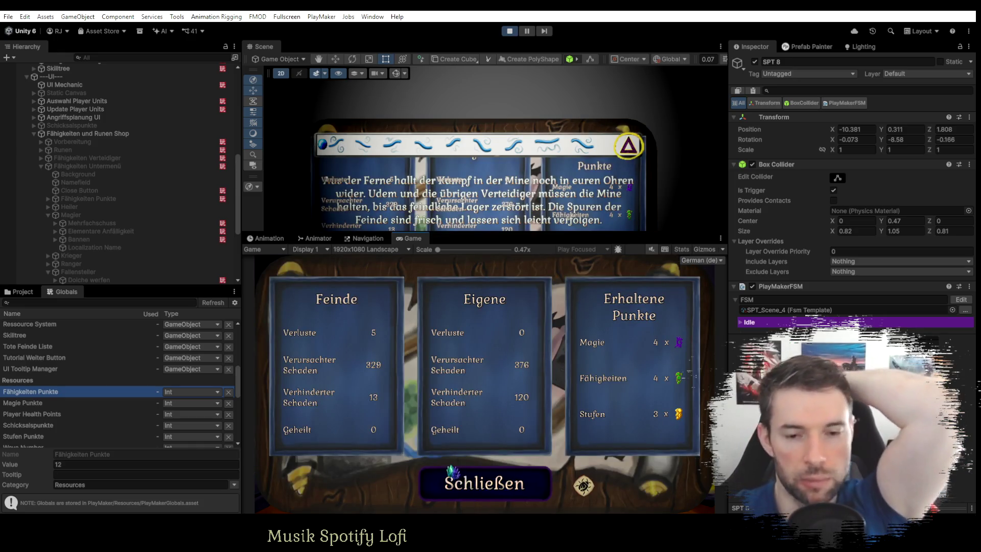
Close the results, deploy the Heiler, pick the second story answer, then deploy the Krieger.
click(467, 483)
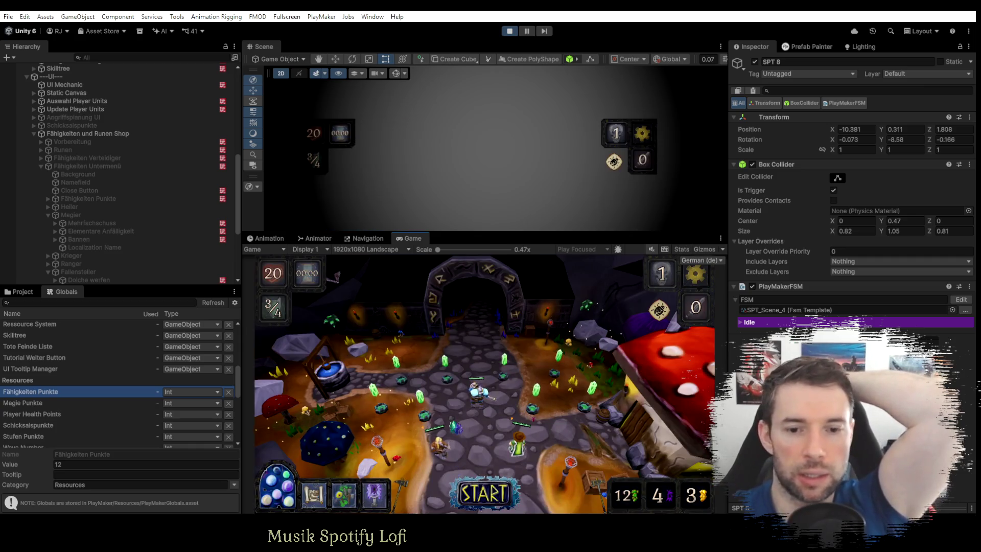
click(488, 499)
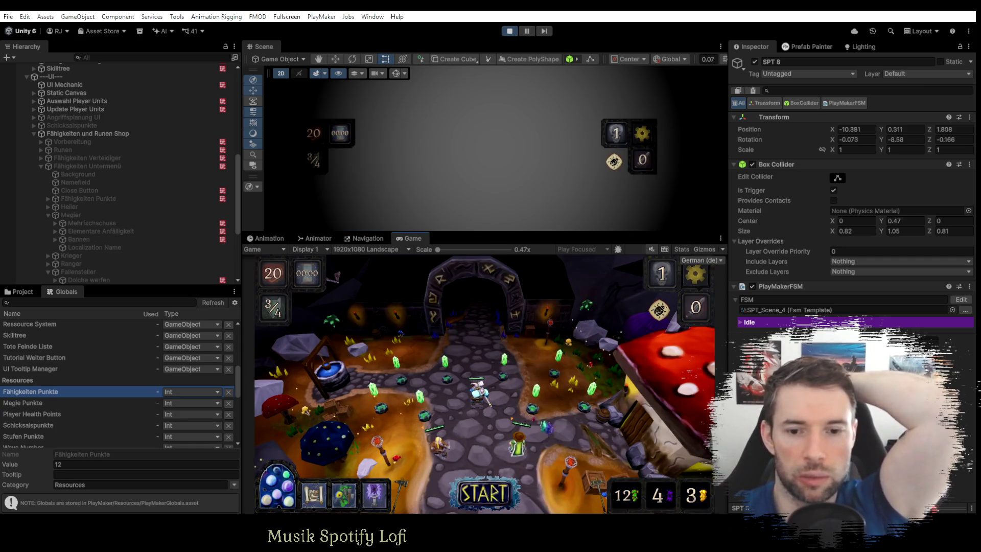
click(546, 474)
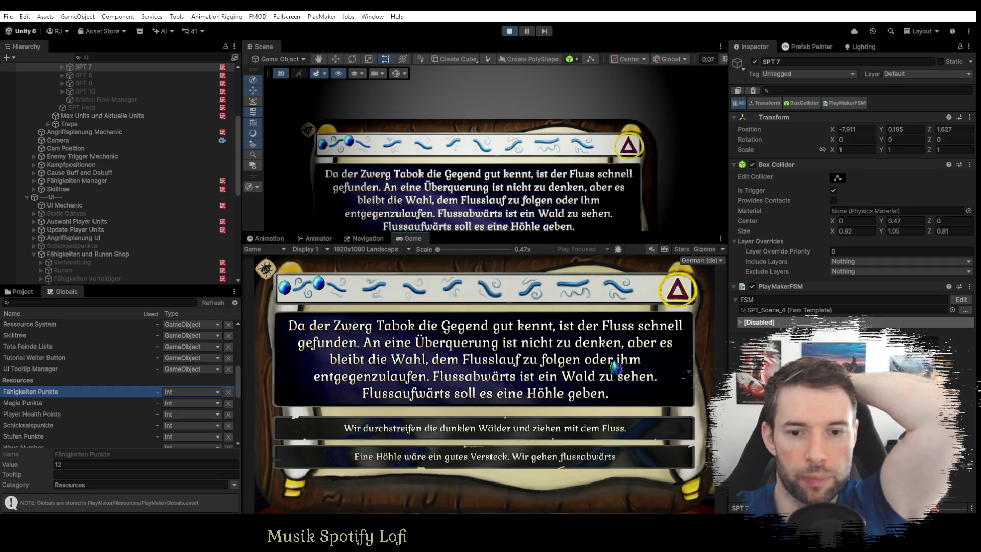
click(550, 454)
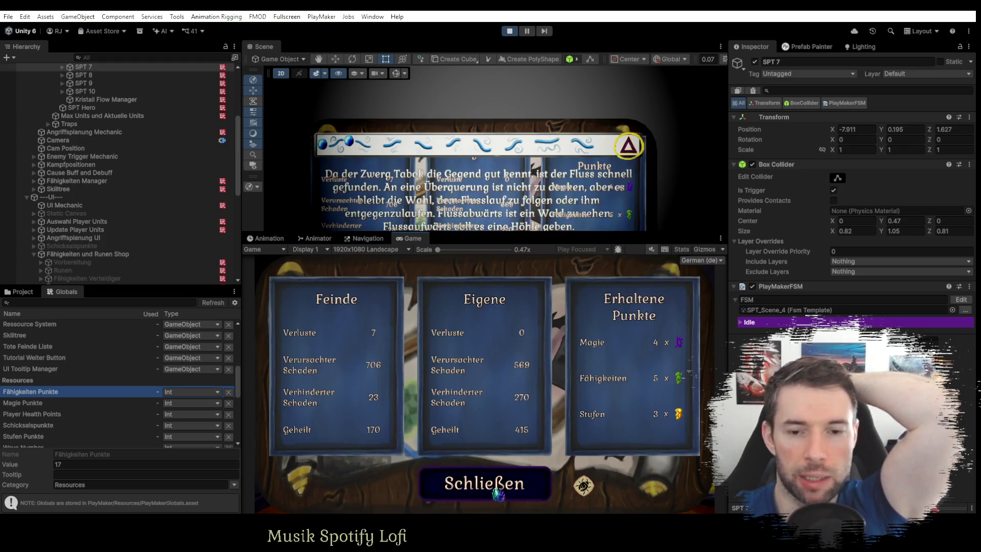
click(462, 460)
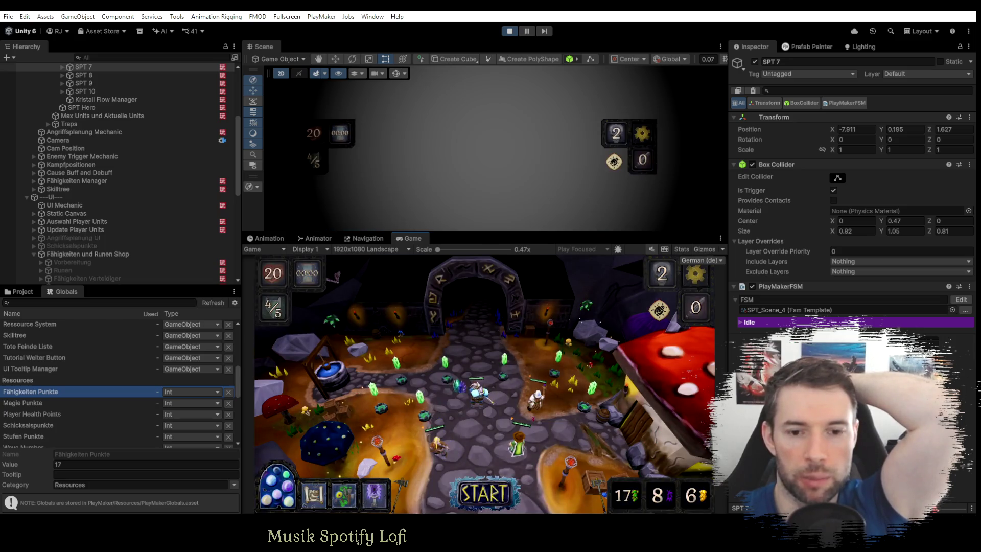
click(606, 487)
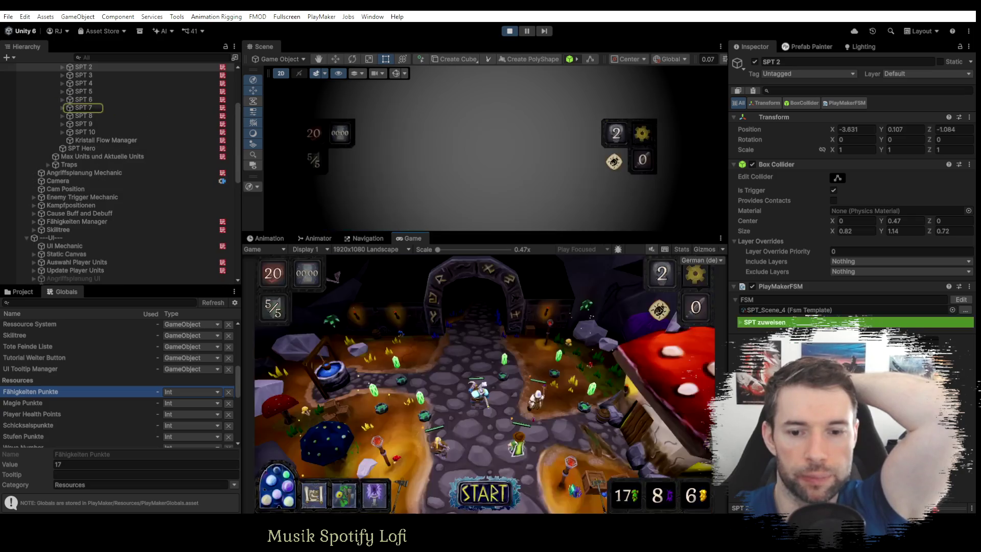
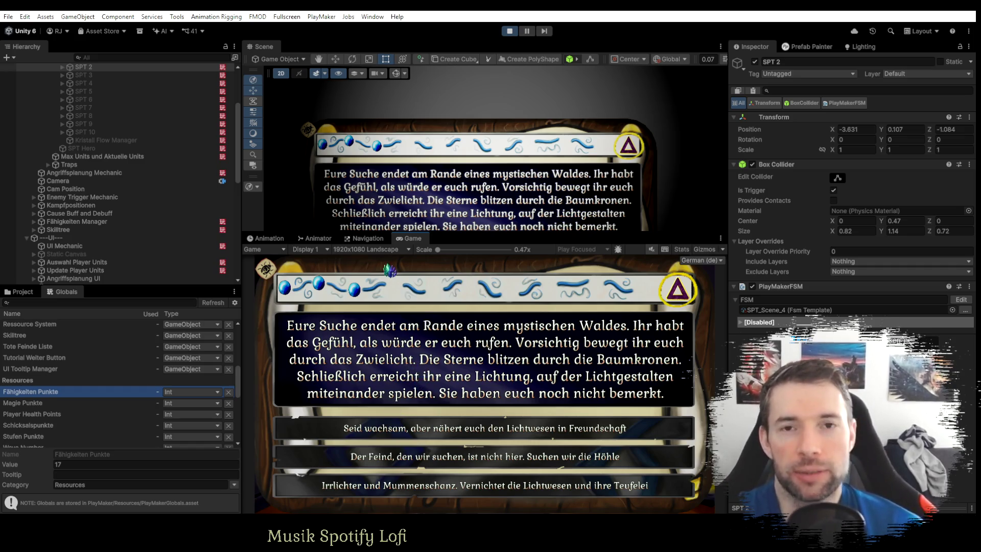
Pick the second dialogue answer, close the stats panel, stop the game and restart play mode.
click(464, 449)
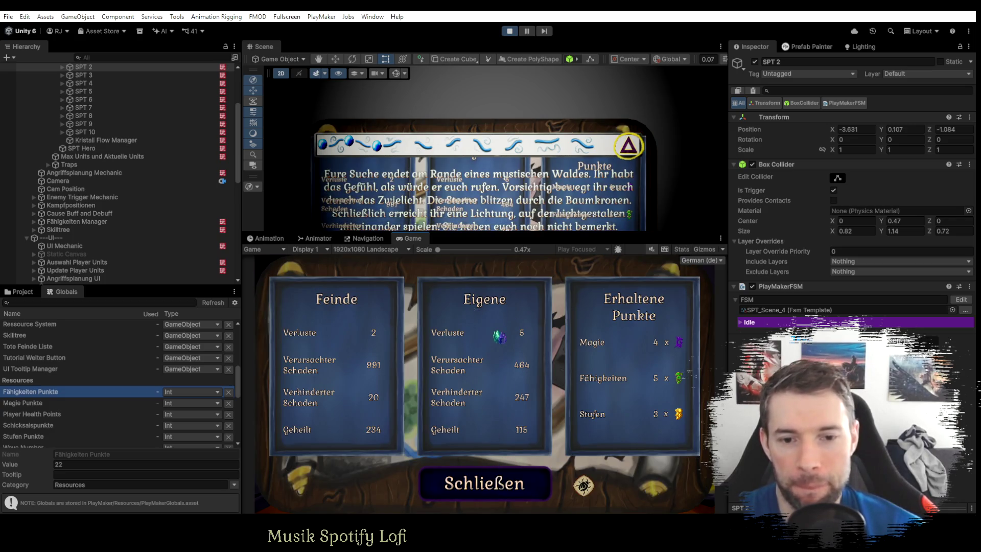
click(485, 483)
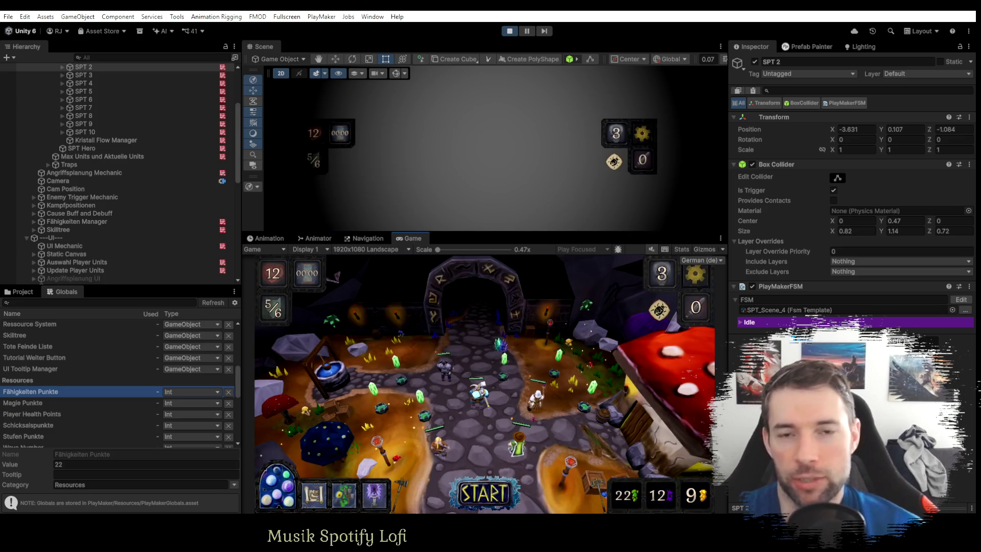
click(510, 30)
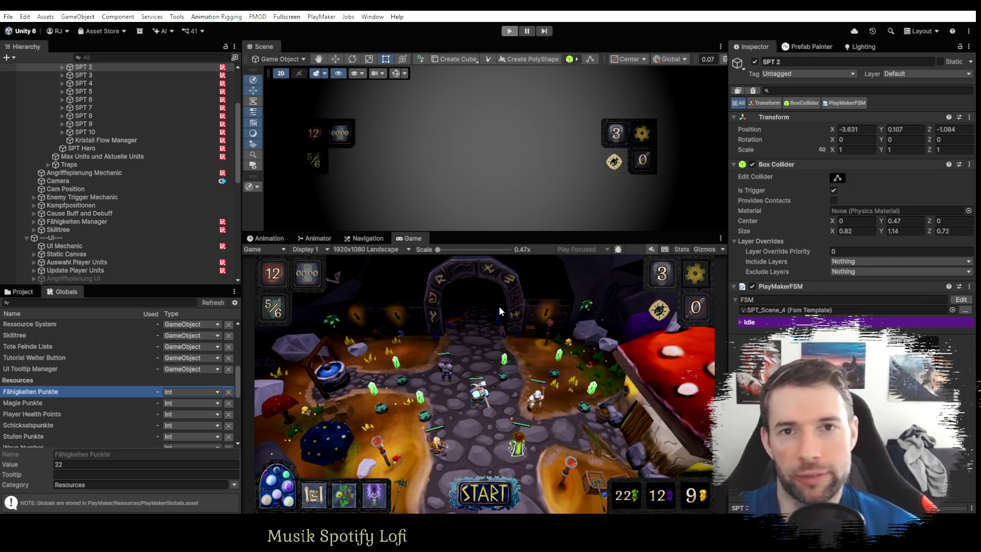
key(ctrl+p)
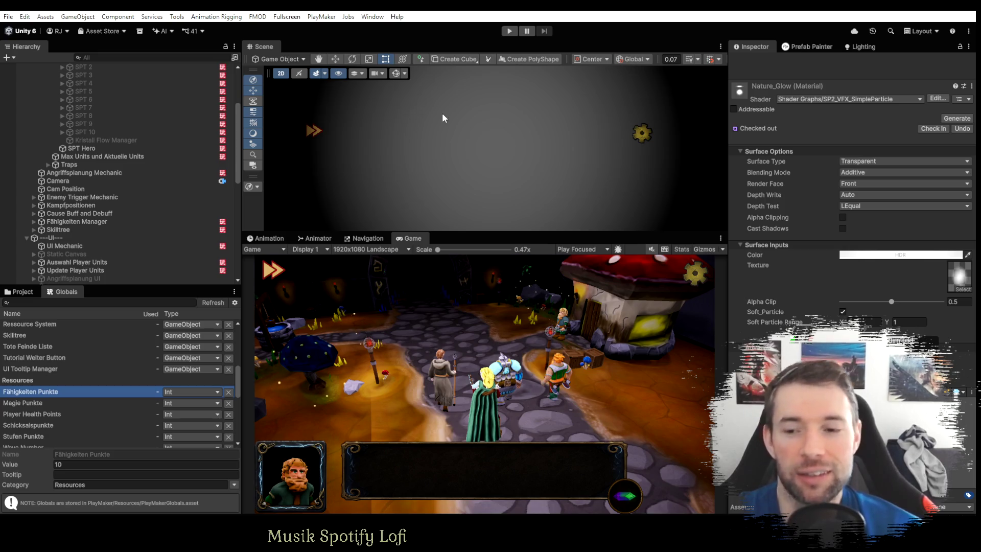
Collapse the Create Troops and shop groups and set Fähigkeiten Punkte's value to 0.
scroll(140, 219, up, 3)
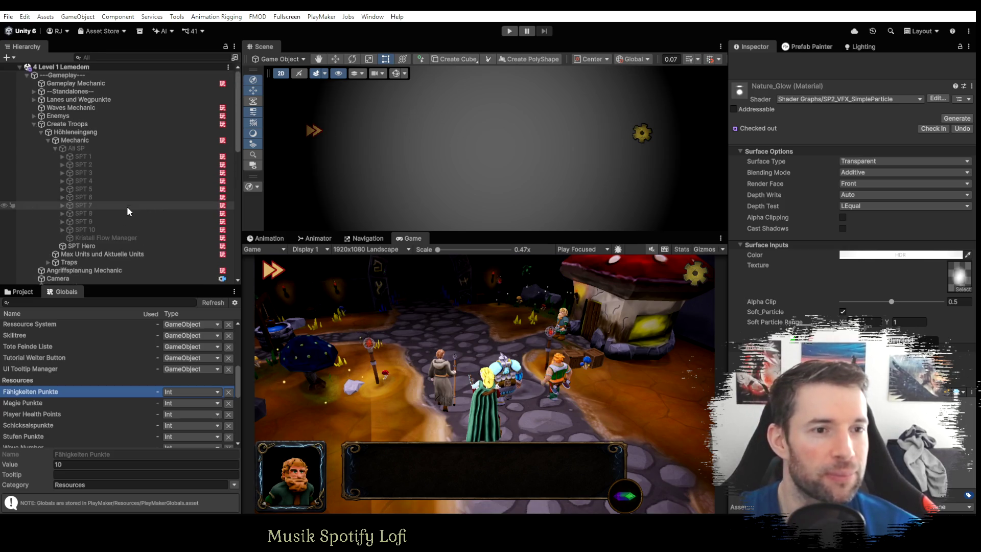
click(33, 123)
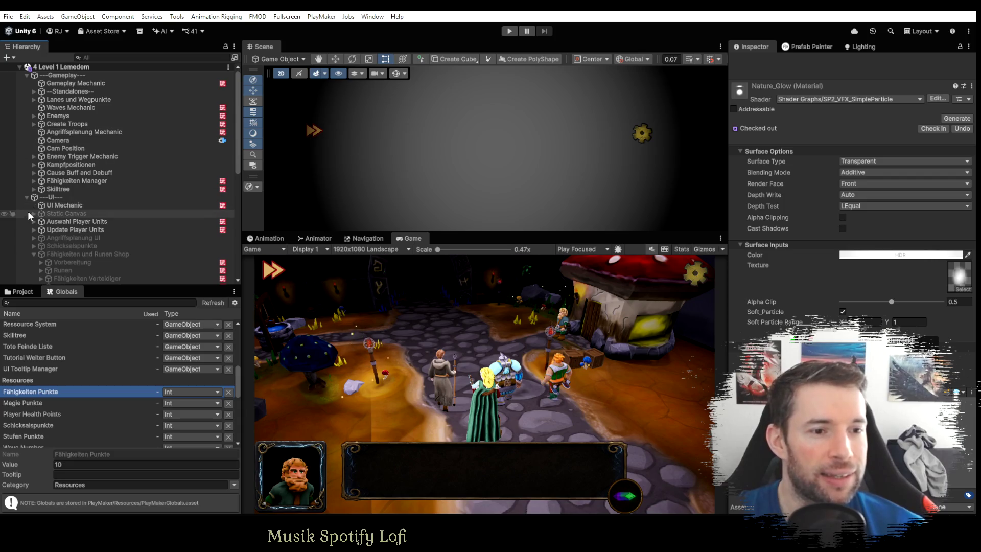
scroll(28, 204, down, 5)
click(34, 132)
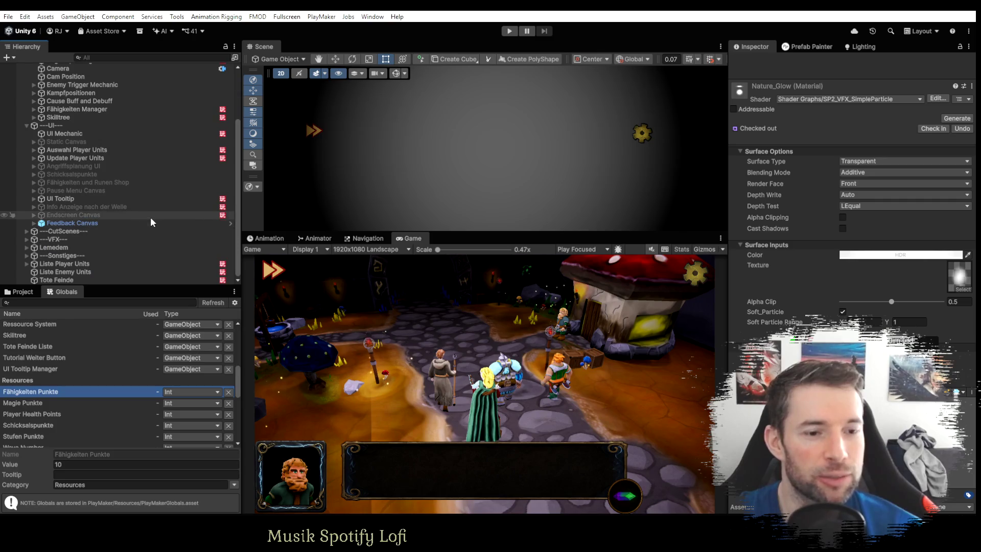
click(73, 464)
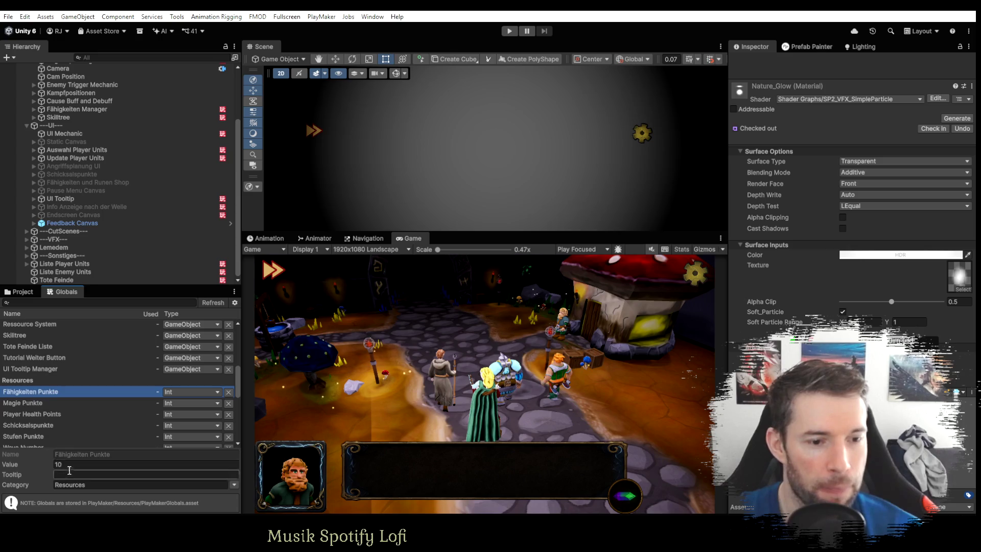
text(0)
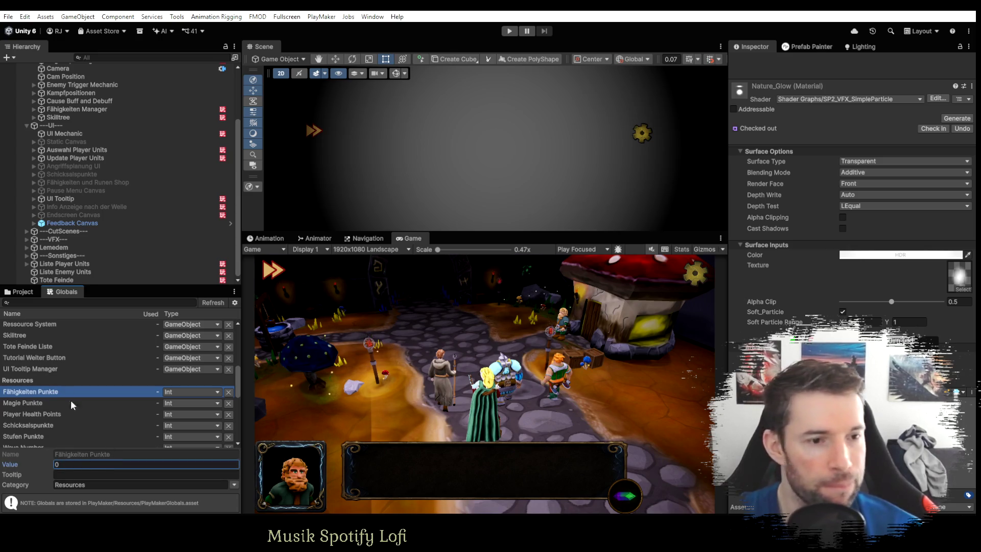
Show the project's asset folders, then switch to the OneNote to-do page.
click(20, 291)
scroll(118, 225, down, 1)
scroll(108, 222, up, 1)
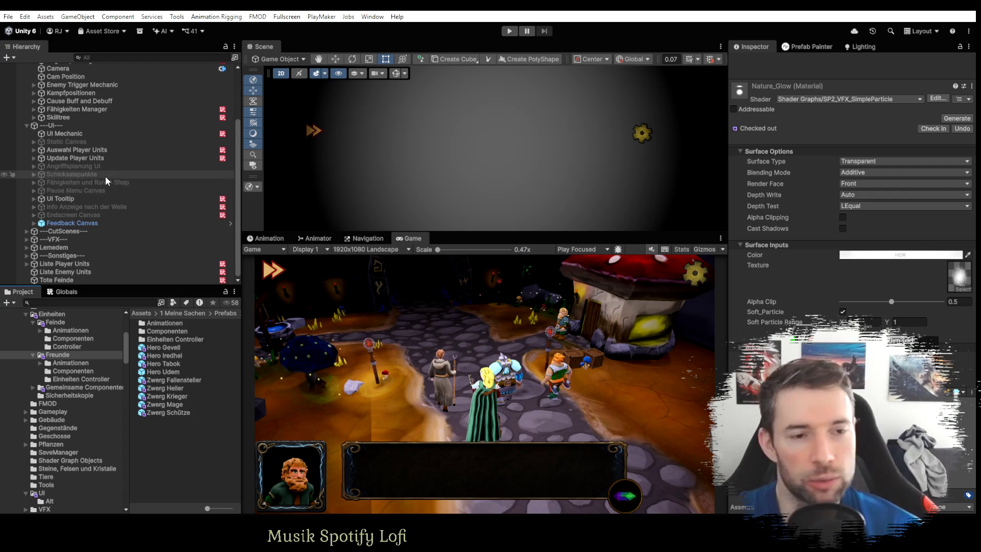
scroll(130, 219, up, 3)
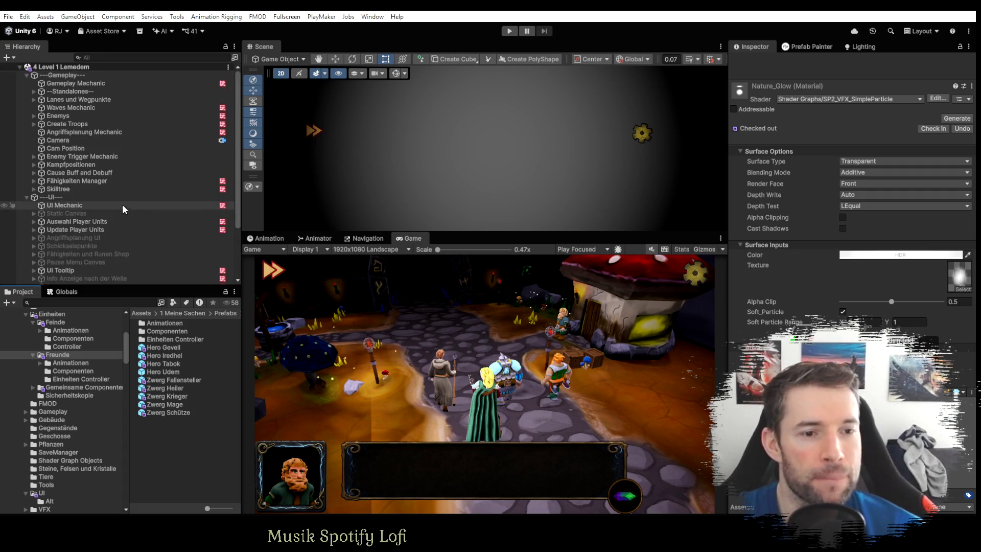
key(alt+Tab)
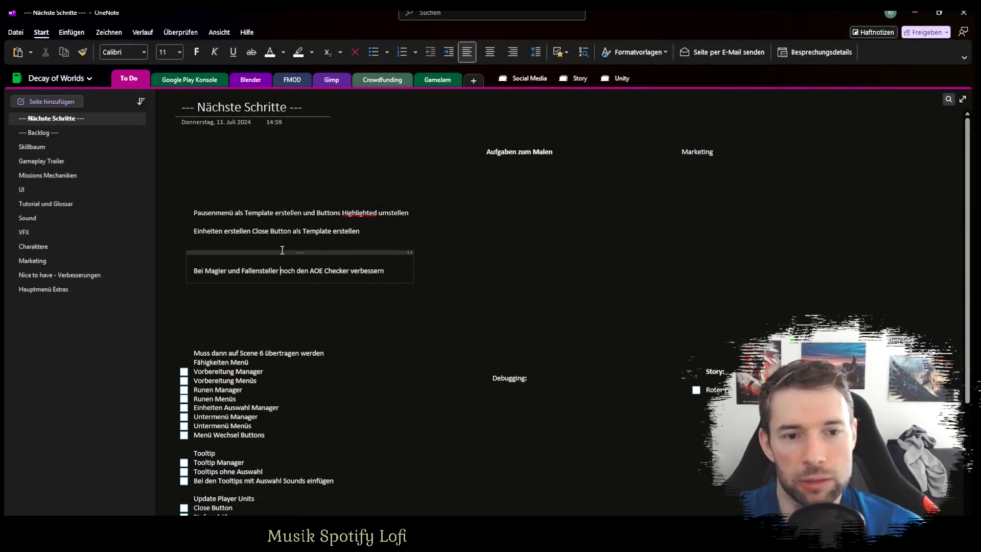
Delete the 'Bei Magier und Fallensteller noch den AOE Checker verbessern' to-do and return to Unity.
click(282, 250)
click(304, 286)
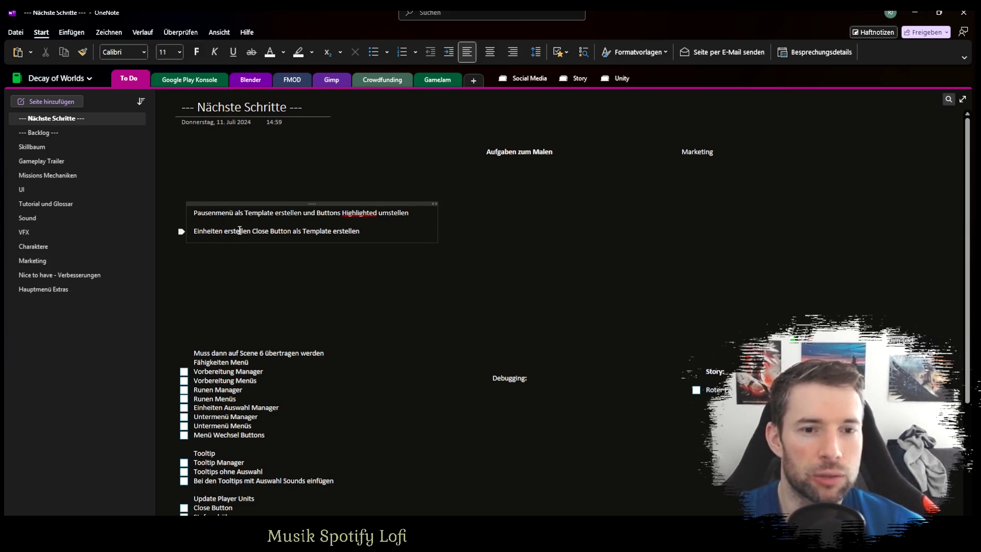
key(alt+Tab)
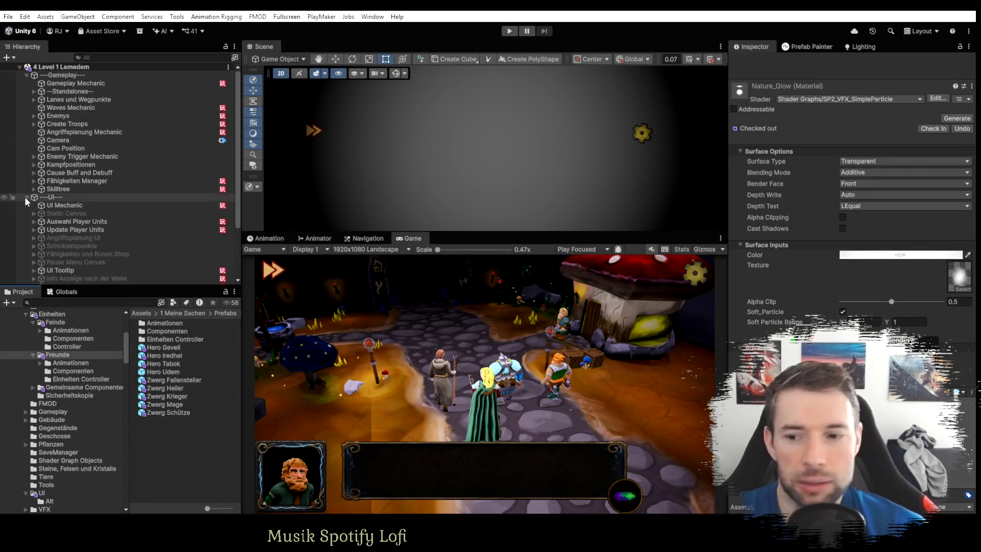
Tidy the Hierarchy groups and browse Zwerg Krieger's children under Troop Decider Canvas.
click(26, 197)
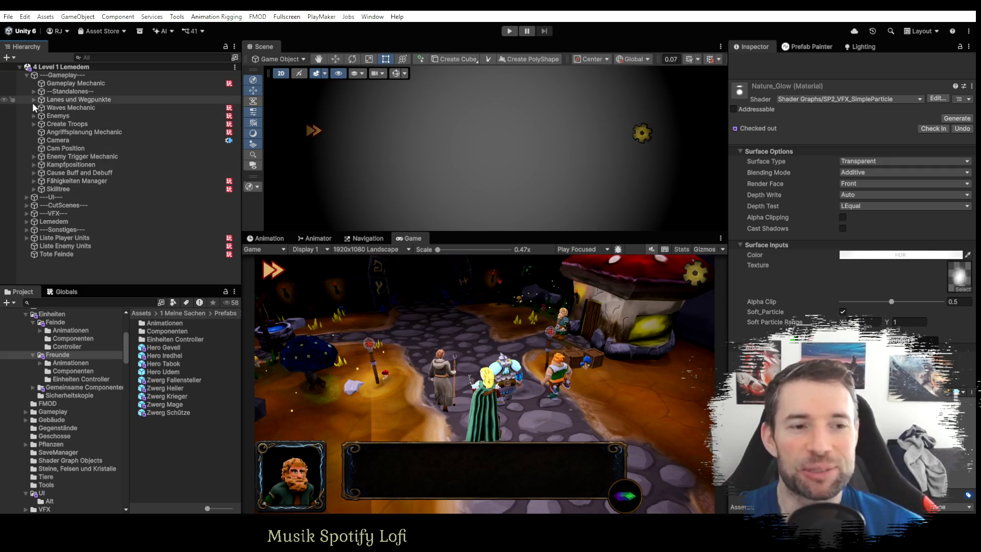
click(26, 198)
click(26, 76)
click(33, 107)
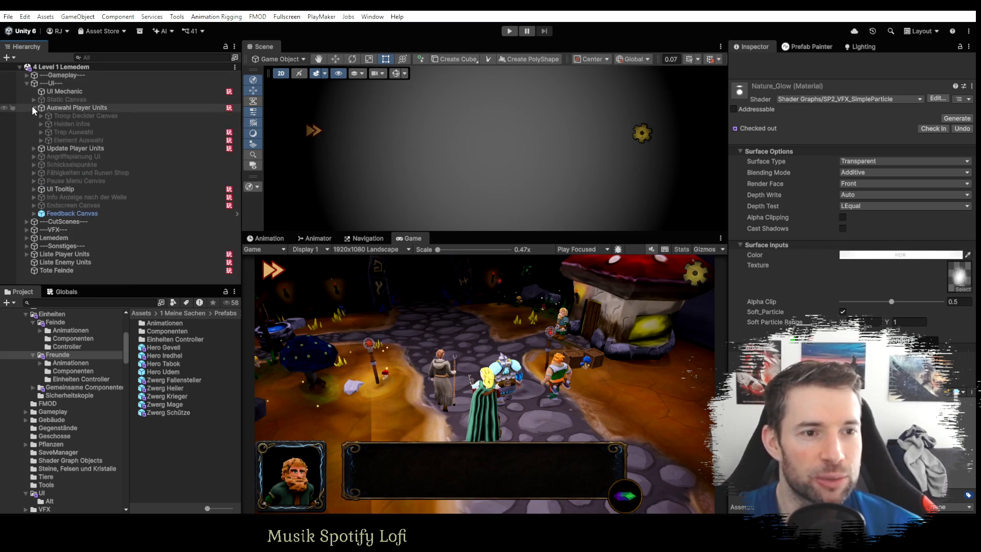
click(40, 140)
click(40, 140)
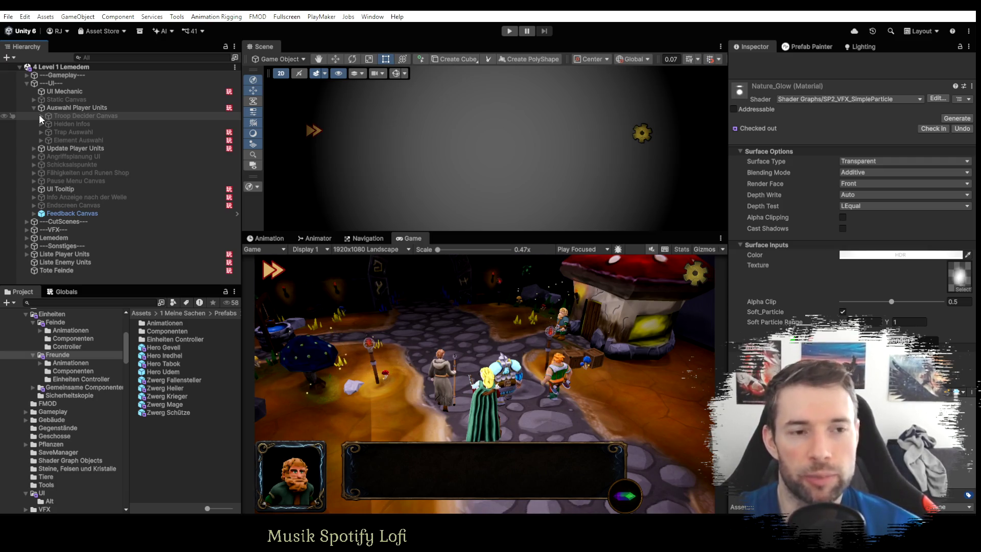
click(38, 113)
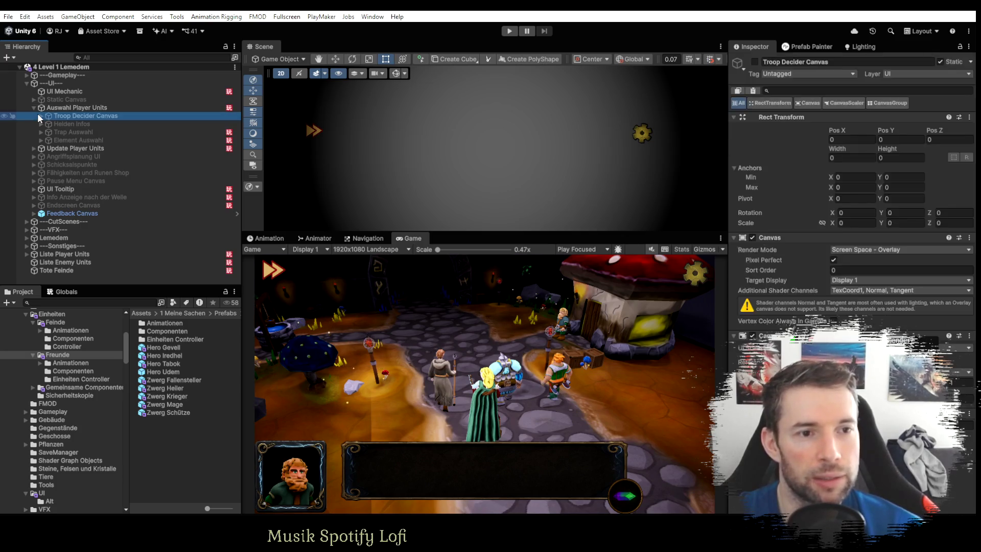
click(40, 116)
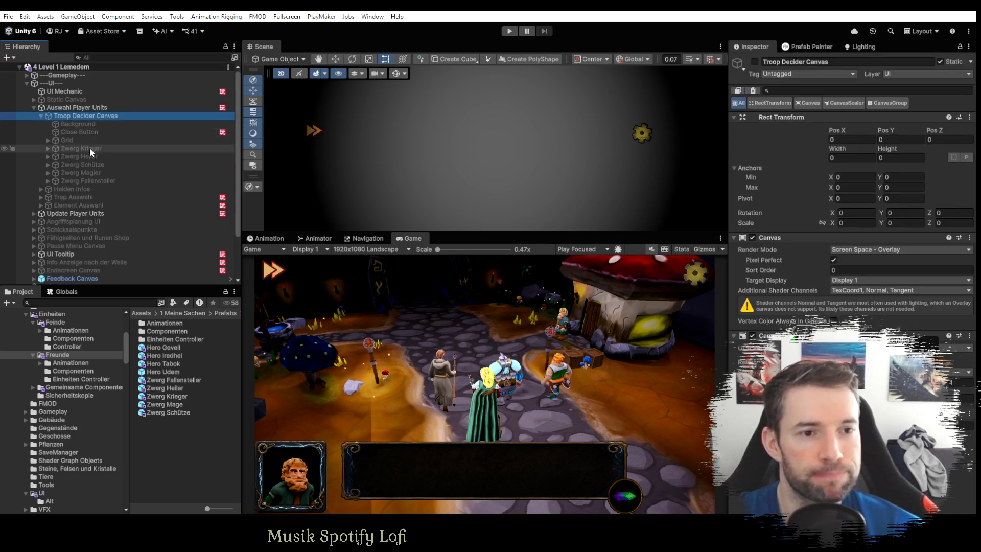
click(46, 149)
click(84, 180)
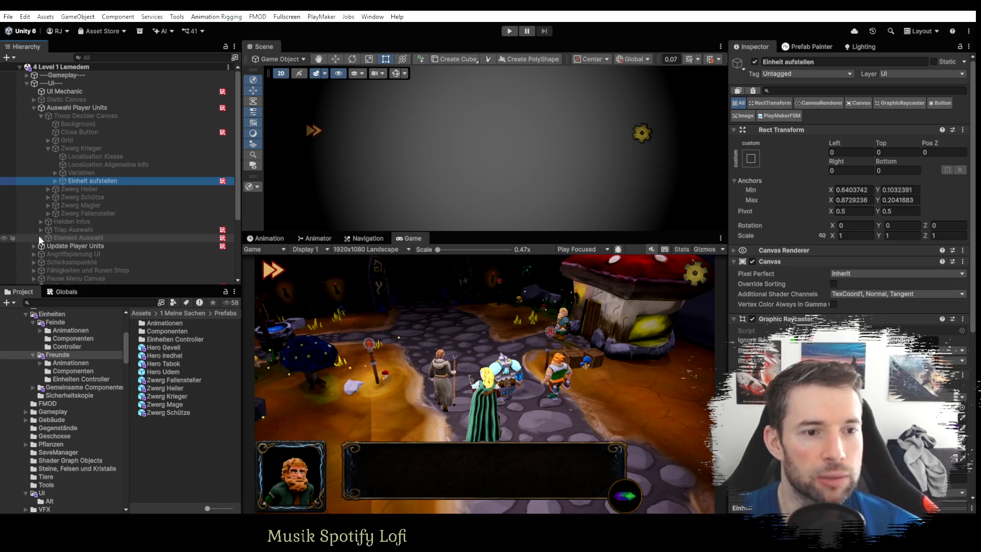
Select Zwerg Krieger's Delete Button under Update Player Units > Troop Canvas.
scroll(39, 235, down, 2)
click(33, 216)
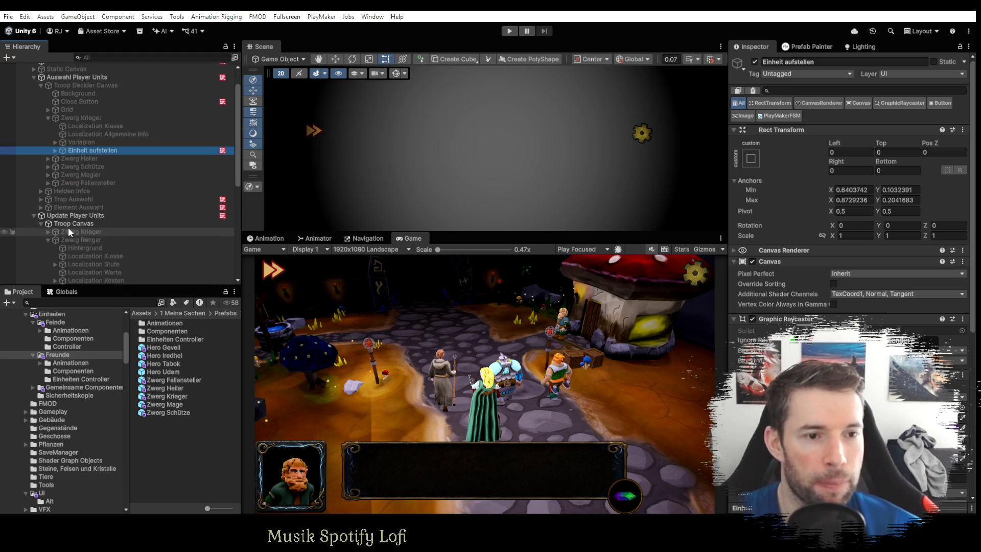
click(48, 240)
scroll(77, 238, down, 4)
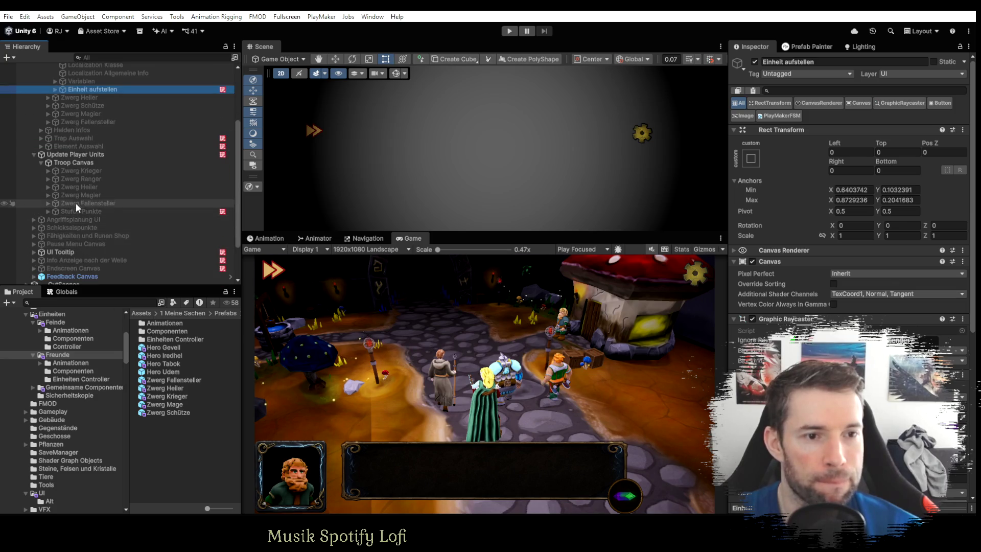
click(48, 171)
click(92, 219)
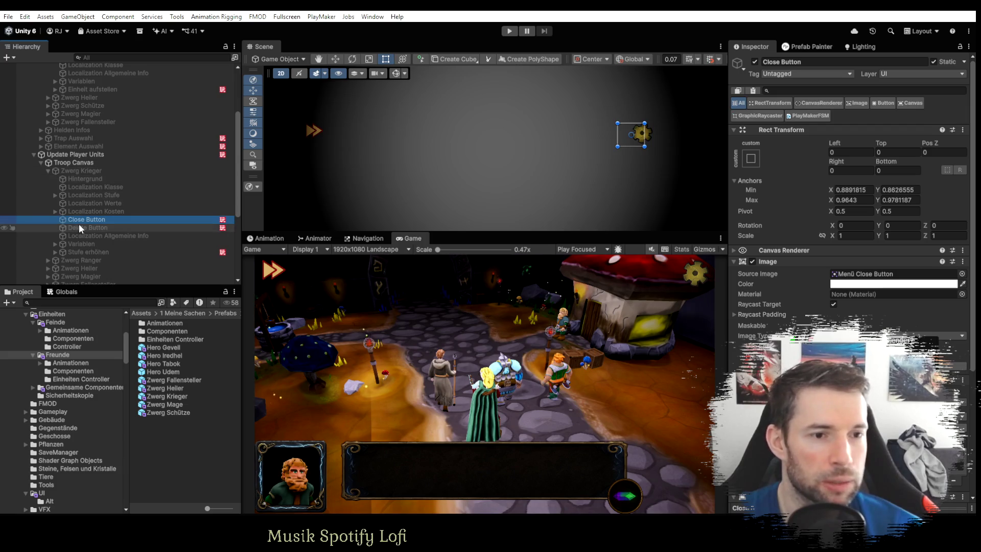
click(81, 225)
click(87, 219)
click(85, 228)
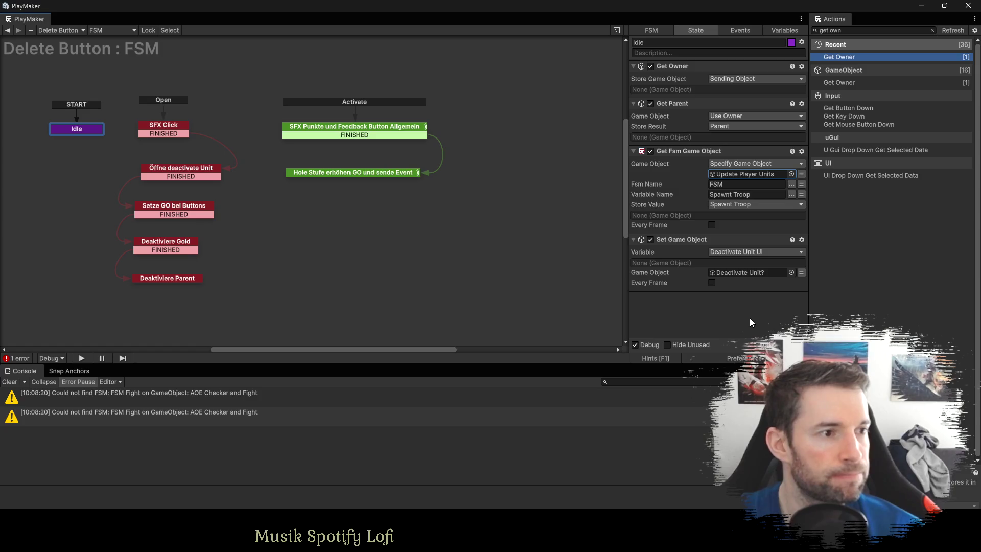
List the Delete Button FSM's variables and inspect Parent and Child.
click(775, 31)
click(652, 86)
click(665, 63)
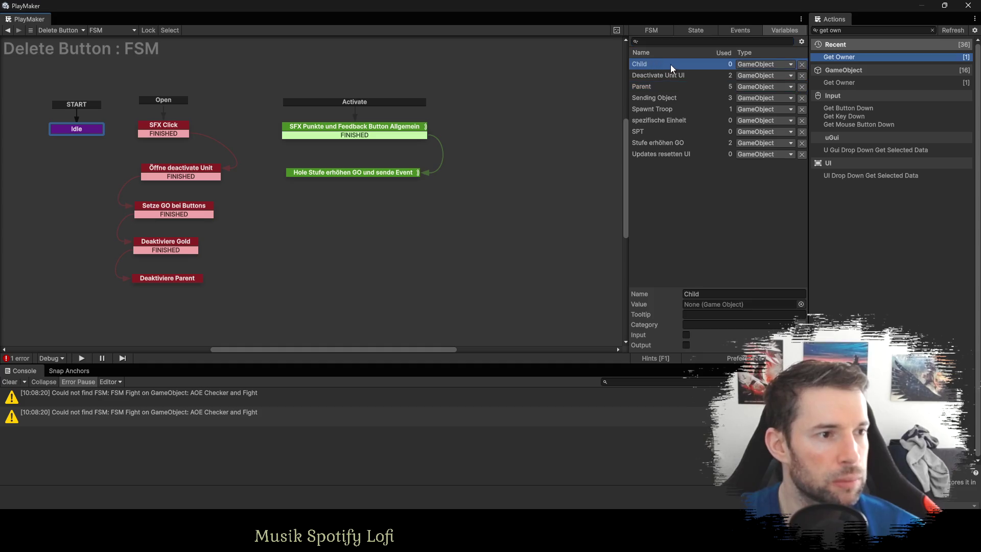
Delete the unused Updates resetten UI, spezifische Einheit, SPT and Child variables.
click(801, 155)
click(802, 121)
click(802, 120)
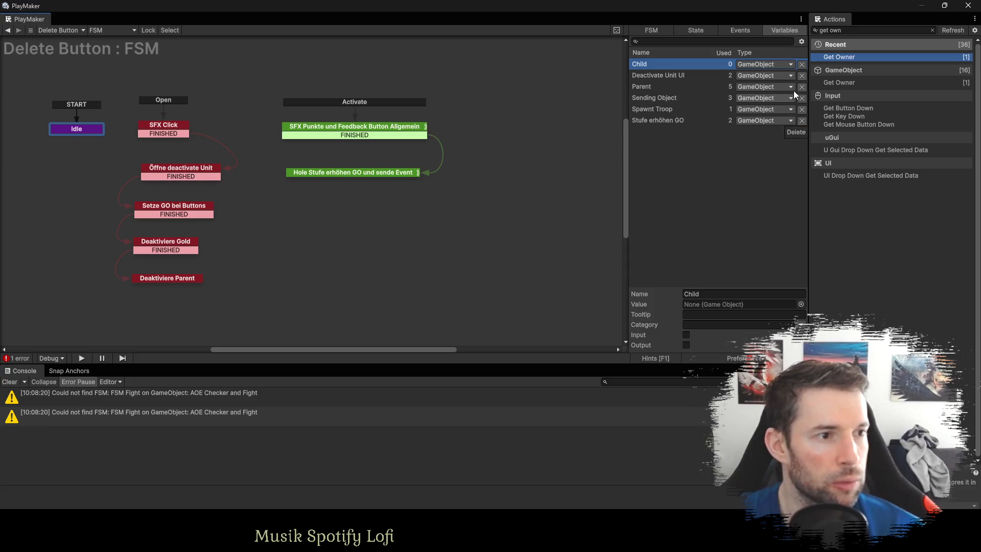
click(801, 65)
Delete the unused Deactivate, Nächster and weiter events.
click(739, 30)
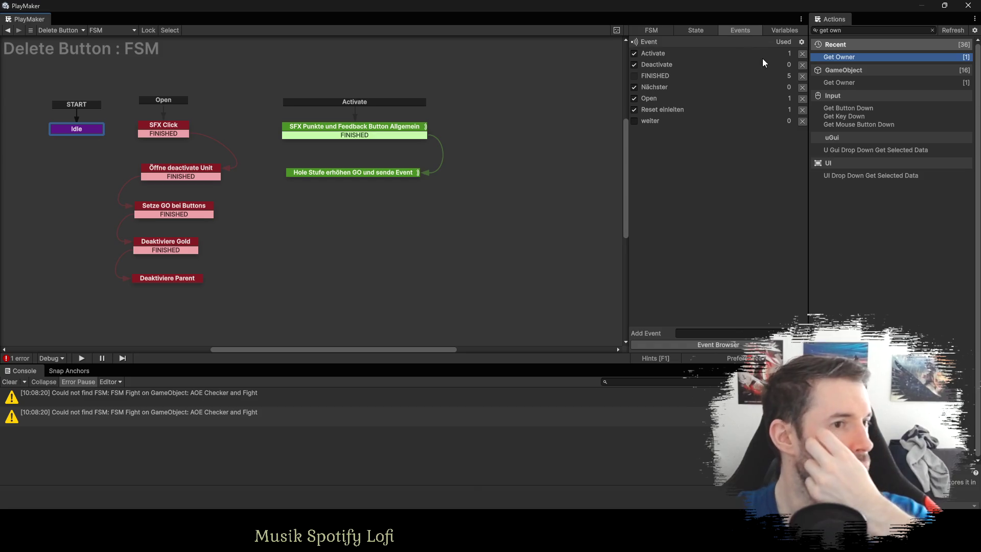
click(803, 65)
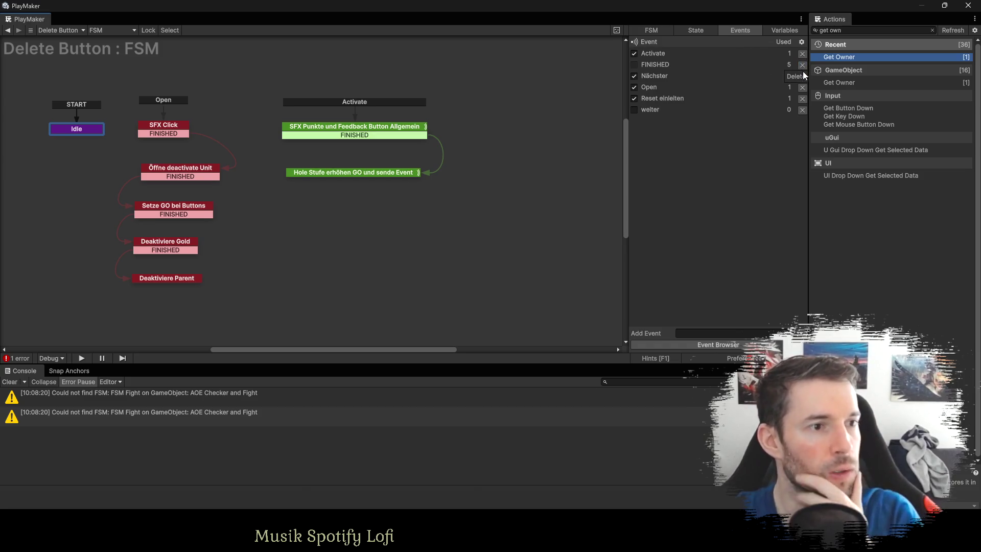
click(804, 77)
click(803, 97)
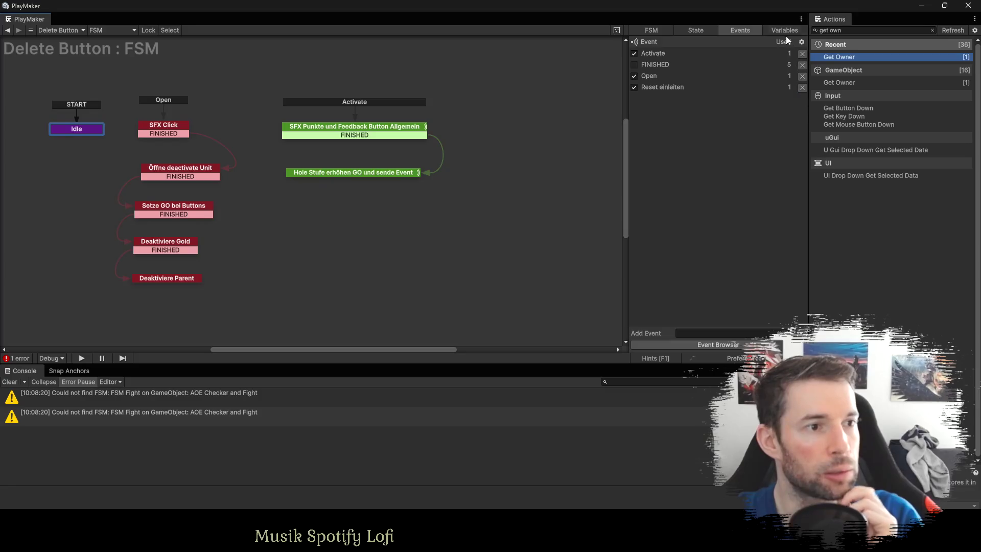
Rename the Parent variable to Unit and show the Idle state's actions.
click(779, 30)
click(659, 76)
click(707, 294)
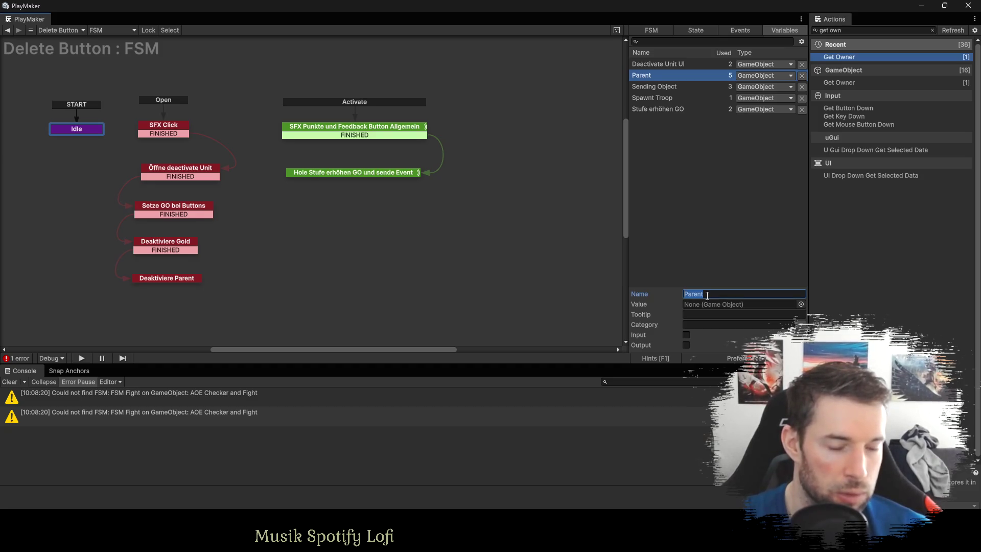
text(Spezi)
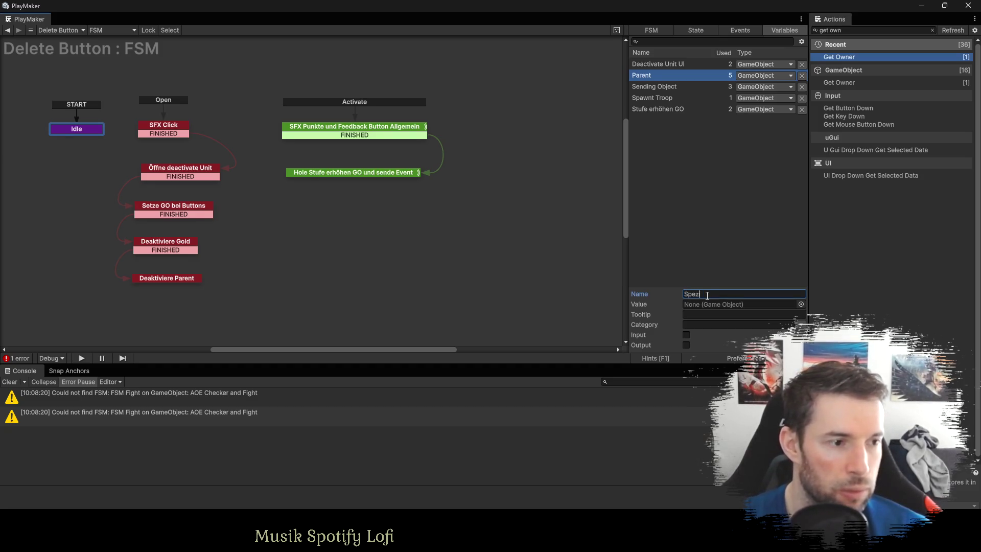
key(BackSpace)
key(BackSpace)
key(BackSpace)
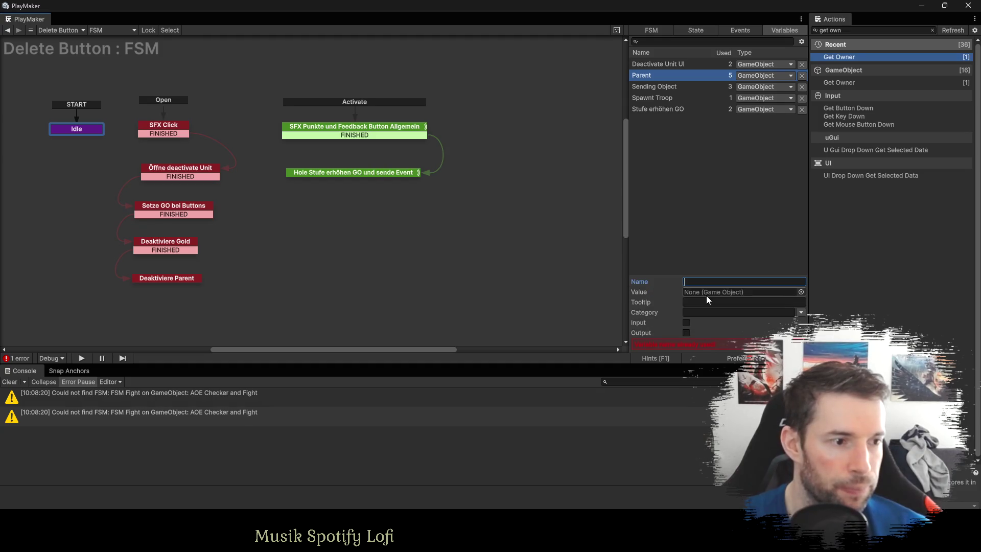
text(Unit)
key(Return)
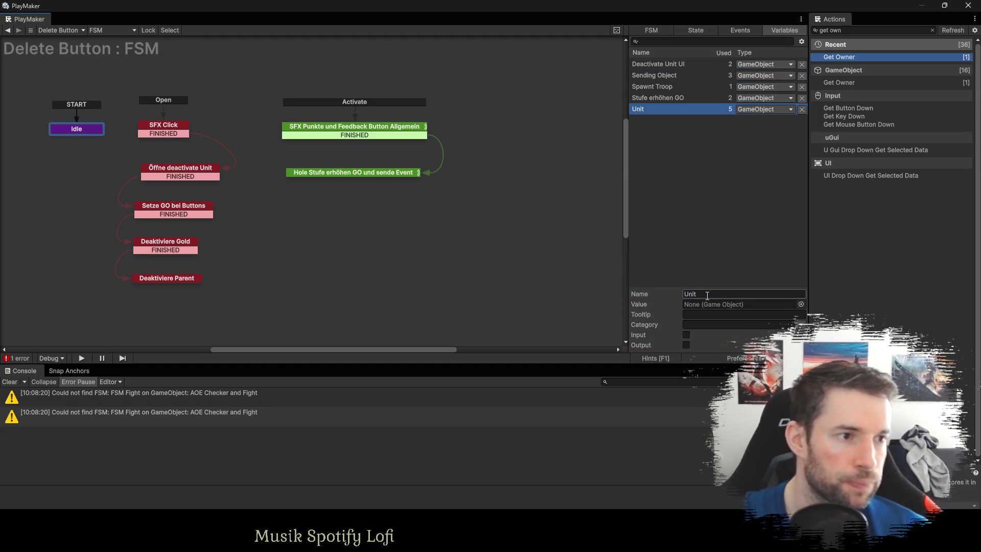
click(70, 131)
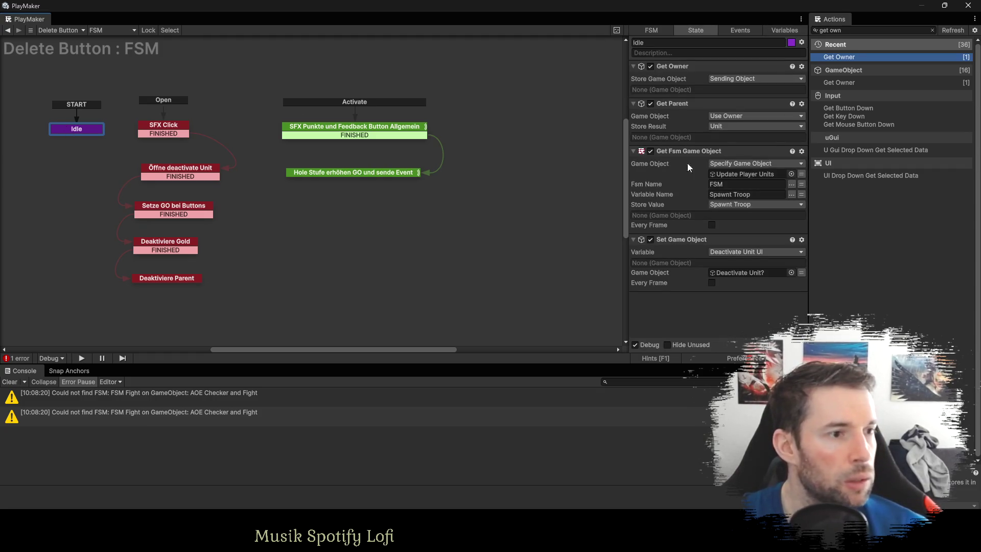
Paste a copy of Get Parent that reads its game object from the Unit variable.
click(673, 102)
key(ctrl+c)
key(ctrl+v)
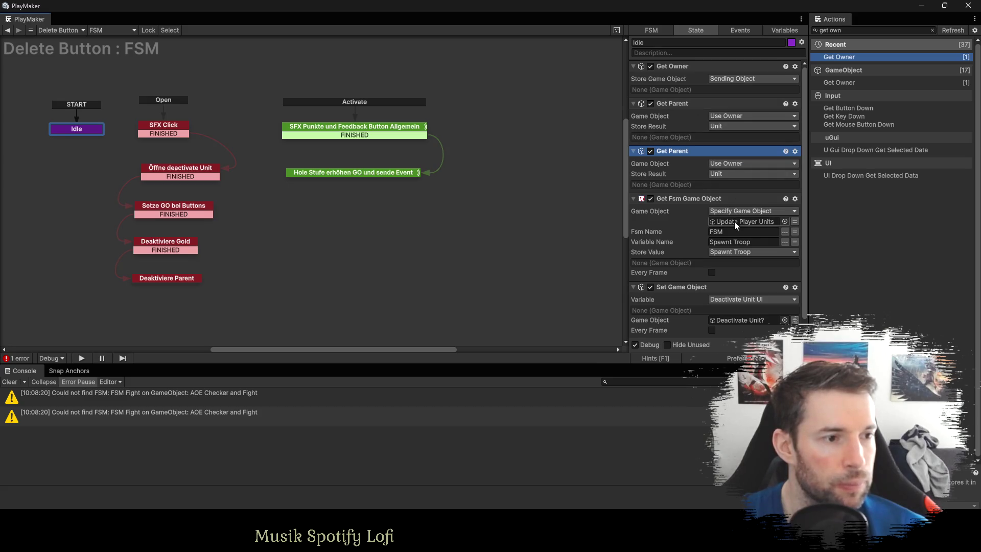
click(717, 167)
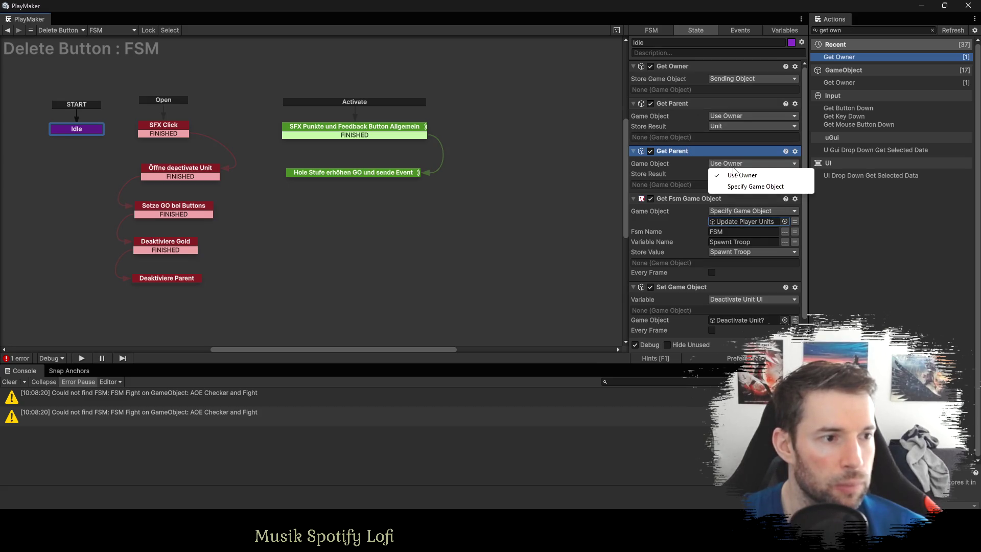
click(741, 185)
click(767, 175)
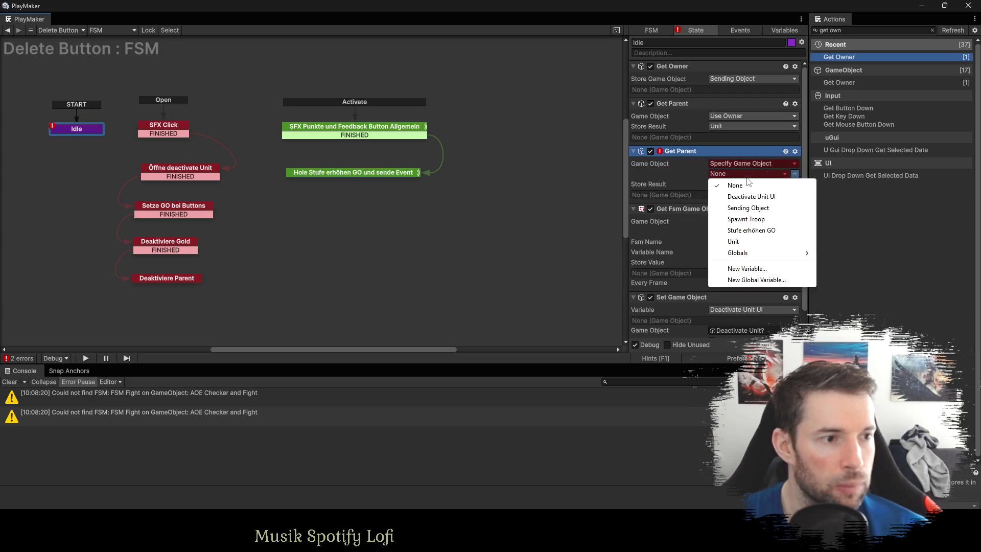
click(743, 241)
Store the copy's result in a new Troop Canvas variable, then duplicate it again.
click(725, 197)
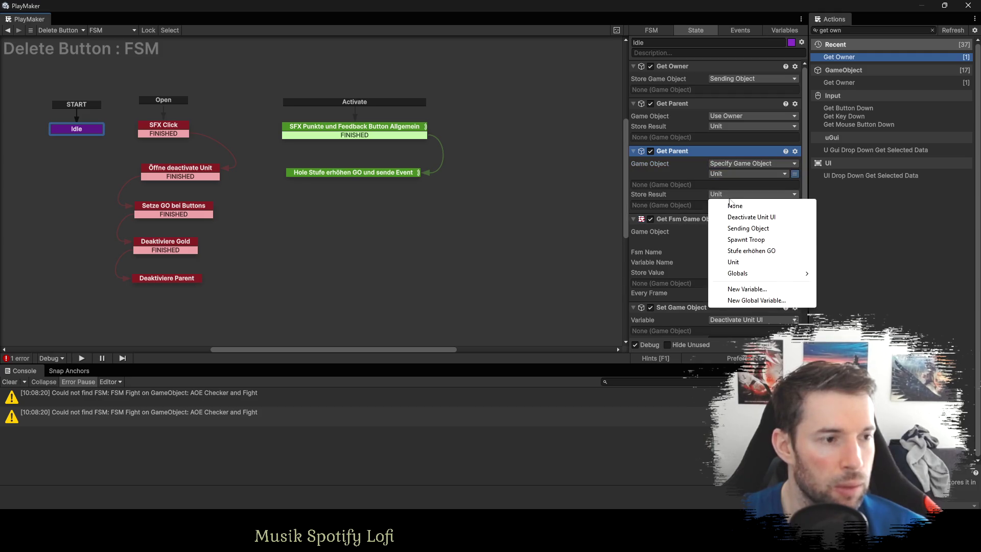
click(746, 289)
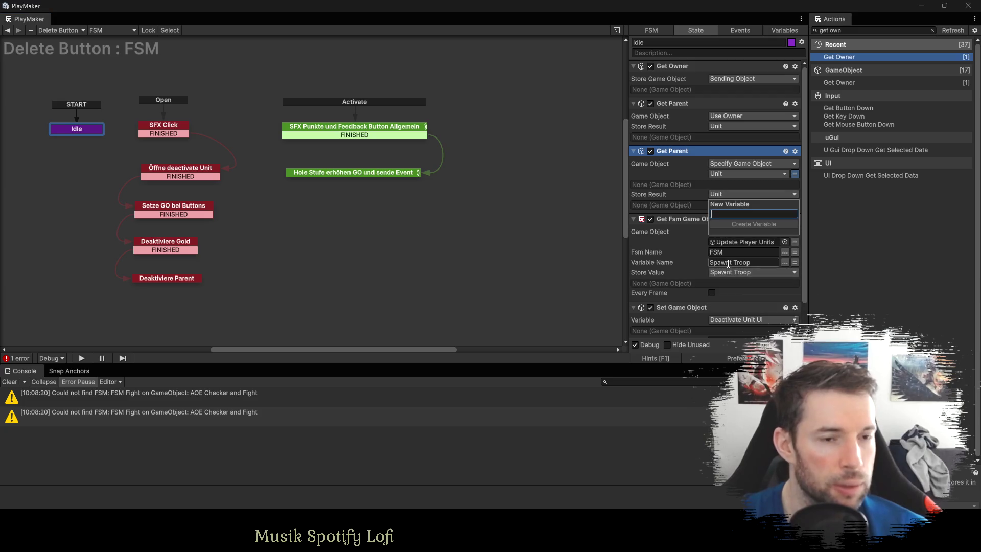
text(Tr)
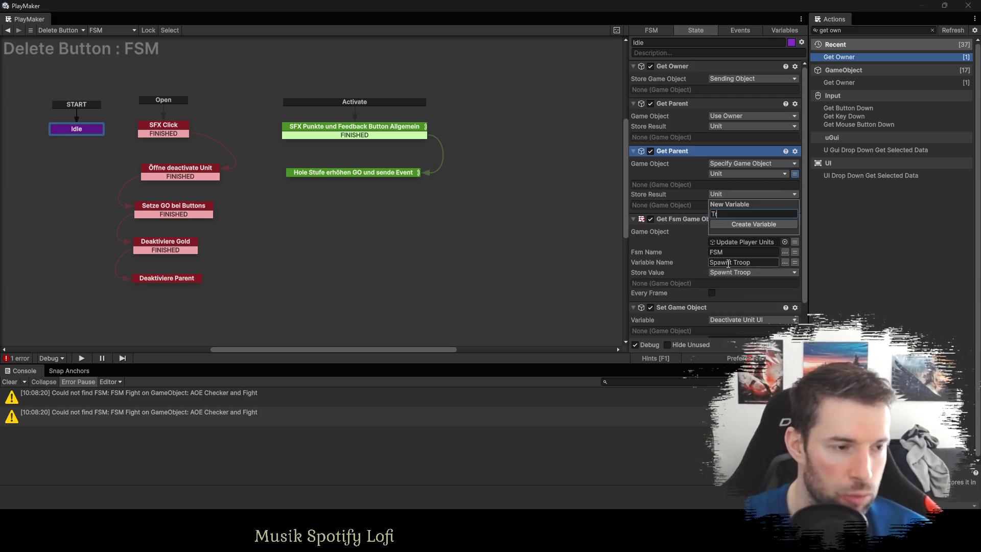
text(oop Canva)
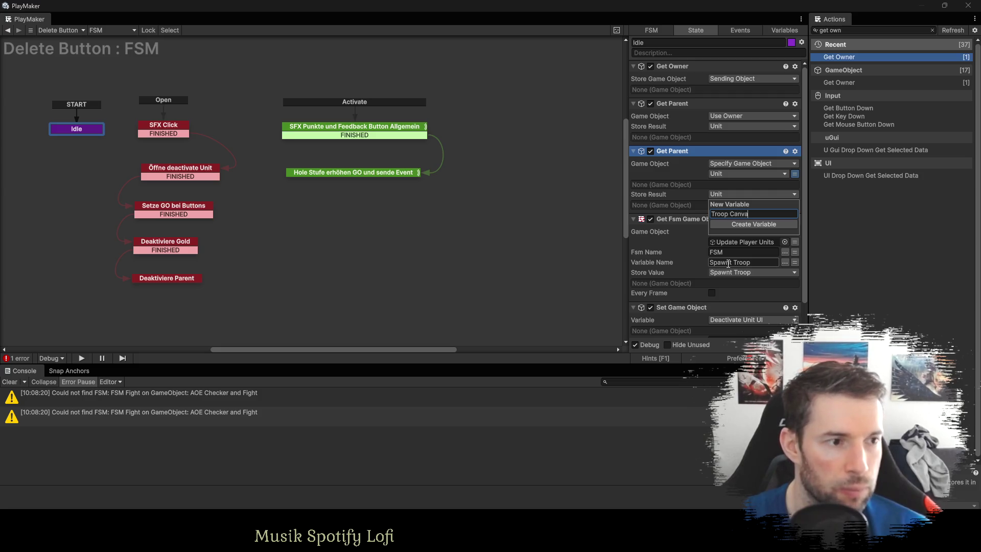
text(s)
key(Return)
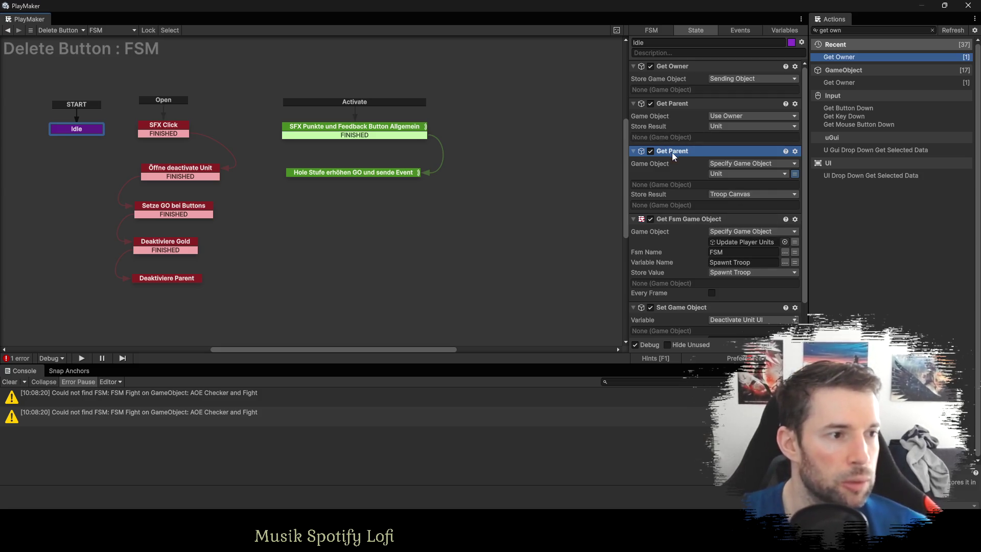
key(ctrl+d)
click(729, 242)
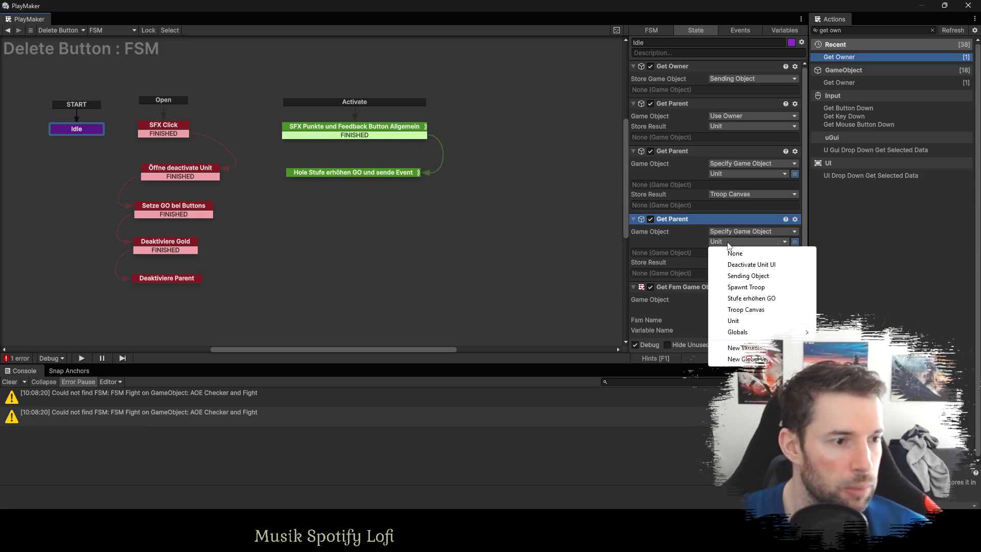
Set the third Get Parent's game object to Troop Canvas and compare Zwerg Heller's Delete Button.
click(746, 309)
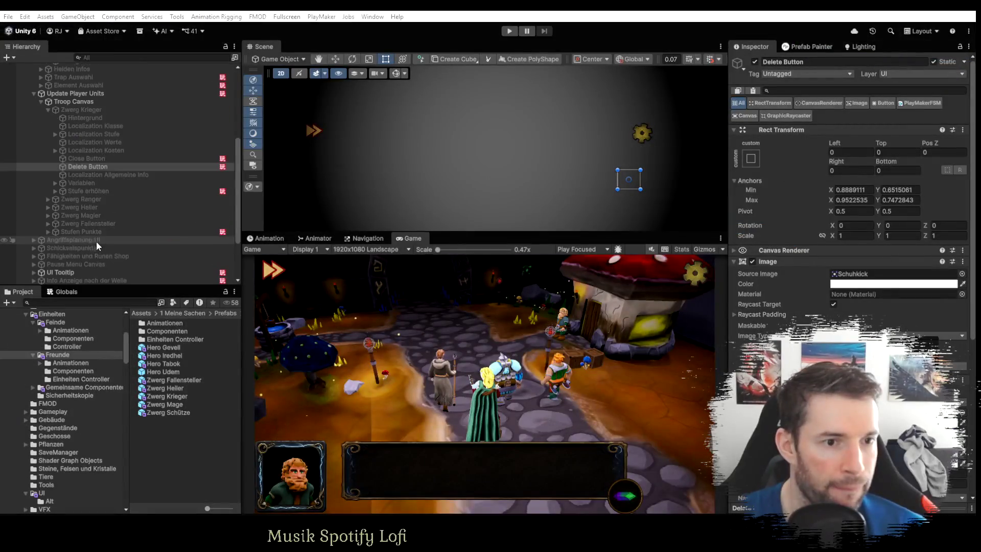
click(46, 207)
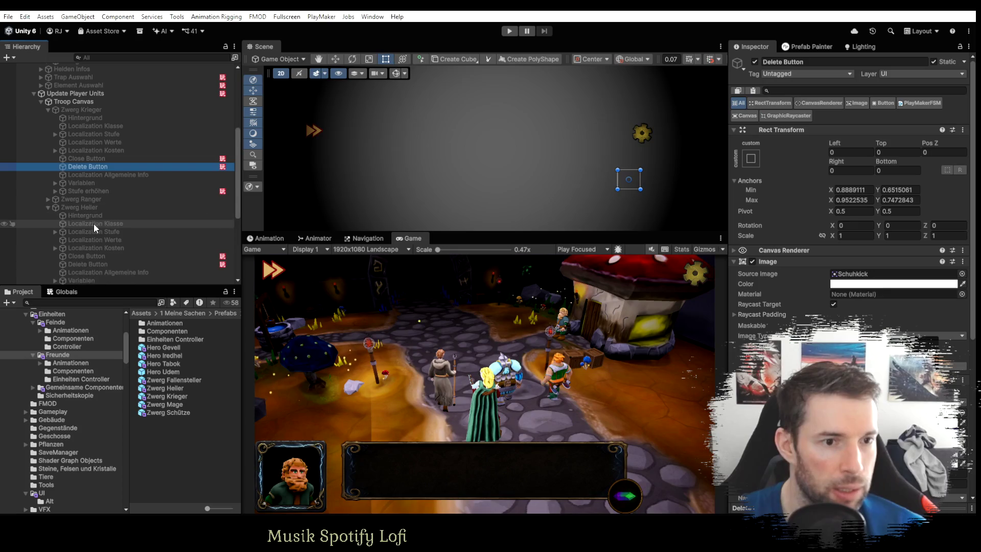
click(91, 265)
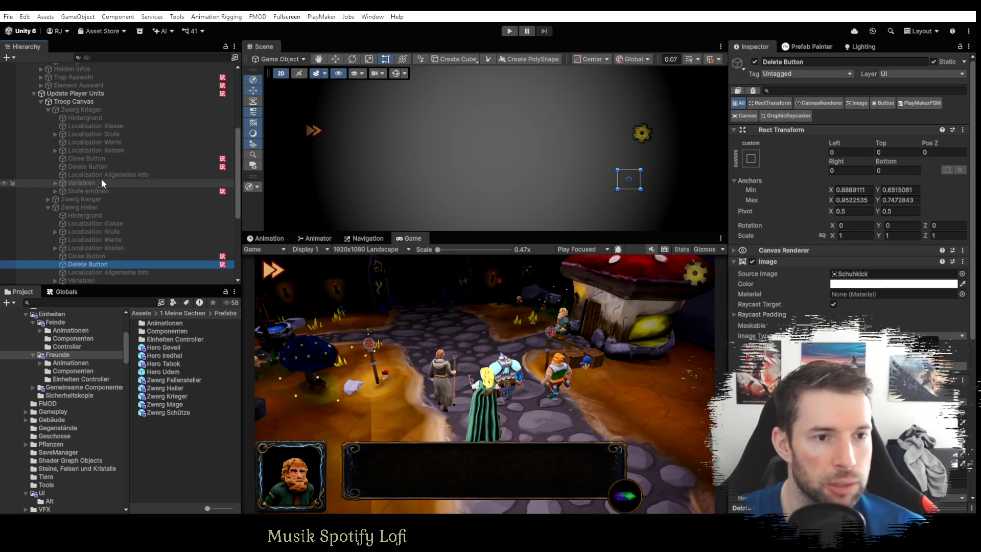
click(92, 167)
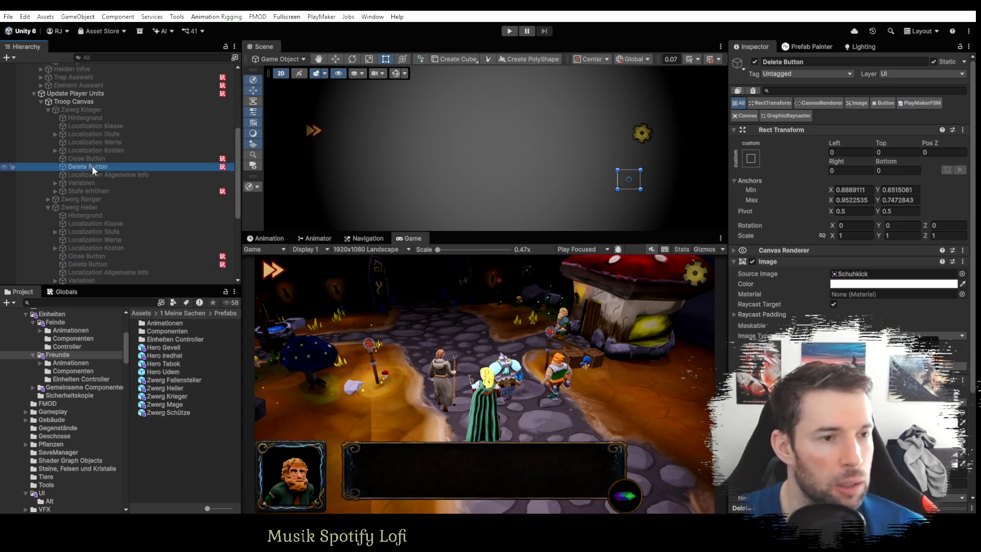
key(alt+Tab)
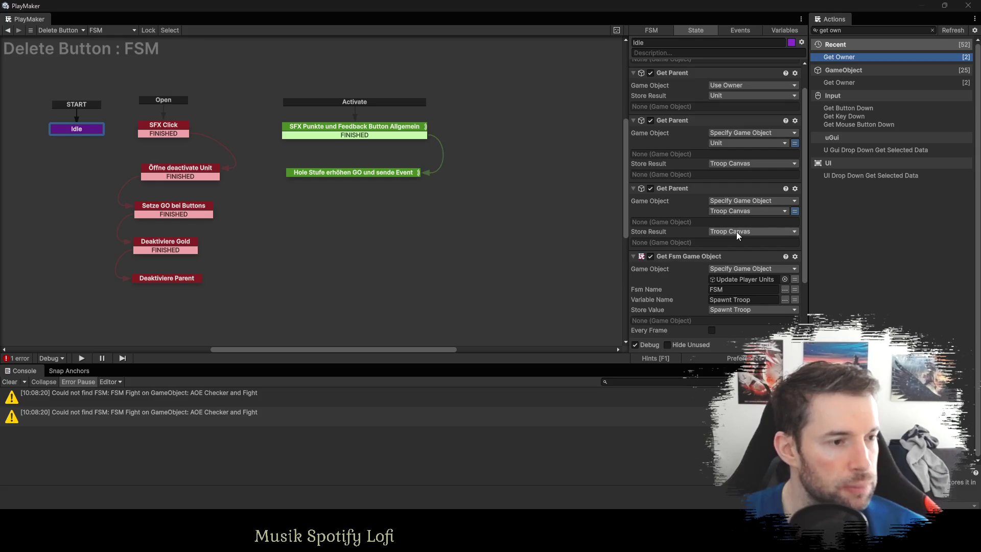
Store the third Get Parent's result in a new Update Player Units variable.
click(737, 232)
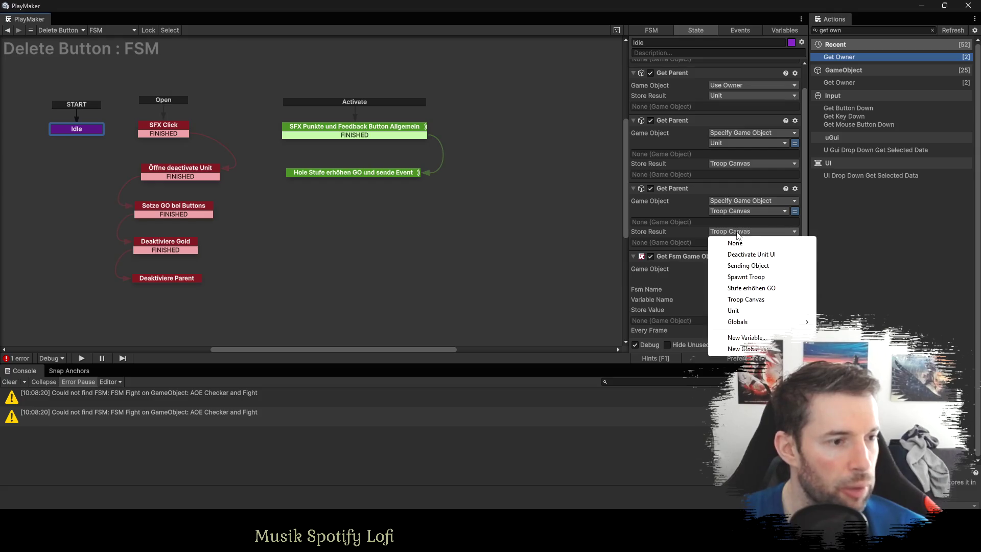
click(743, 336)
text(Update )
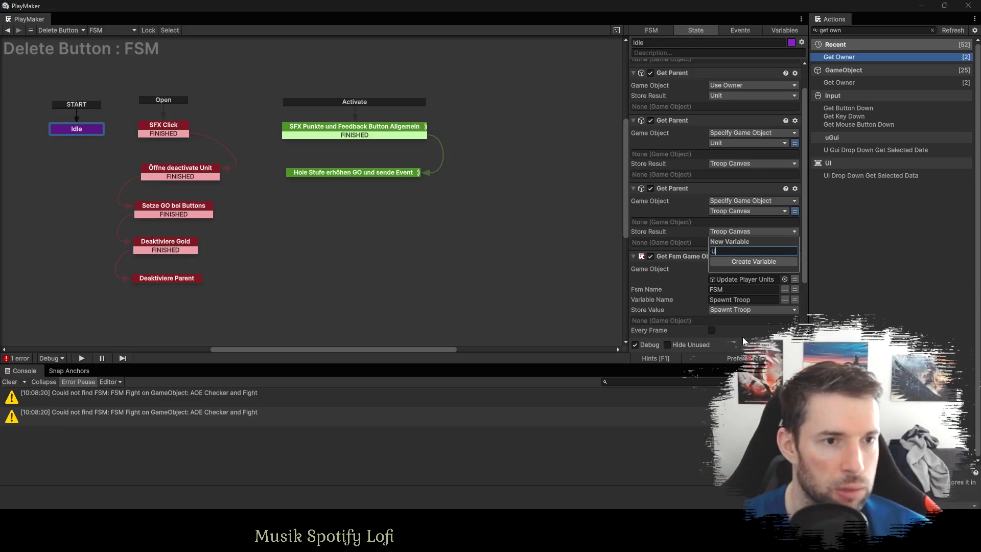
text(Player Units)
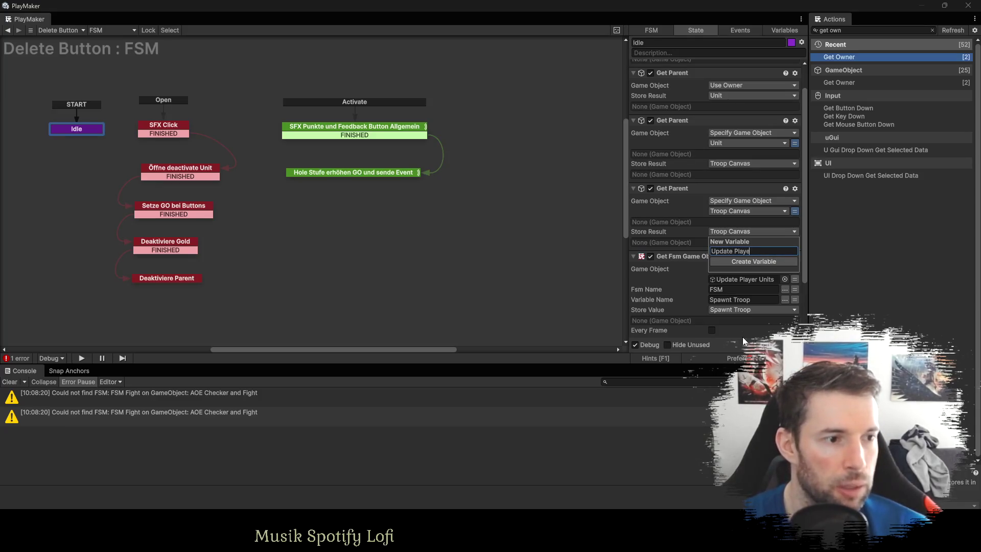
key(Return)
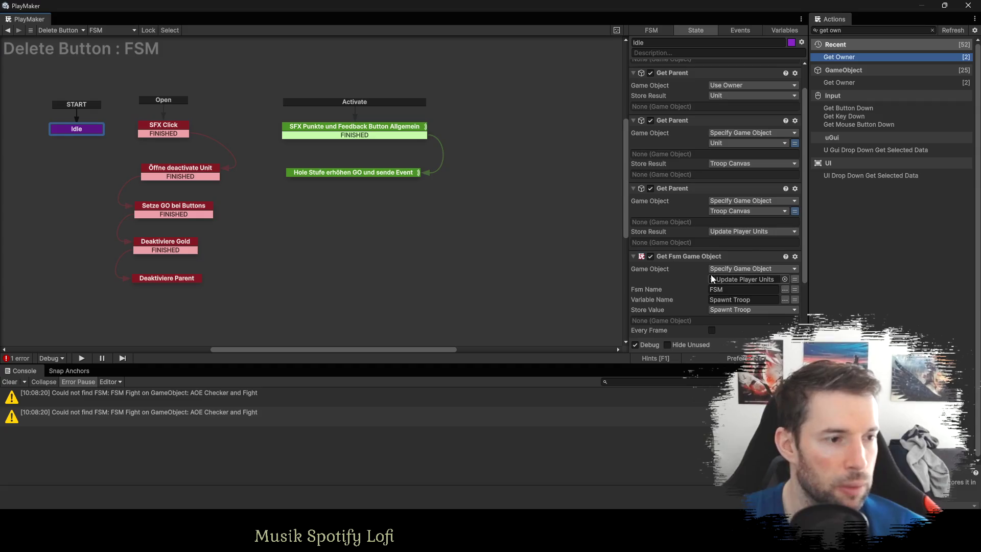
Point Get Fsm Game Object's target at Update Player Units and make FSM Name a variable.
click(795, 280)
click(751, 279)
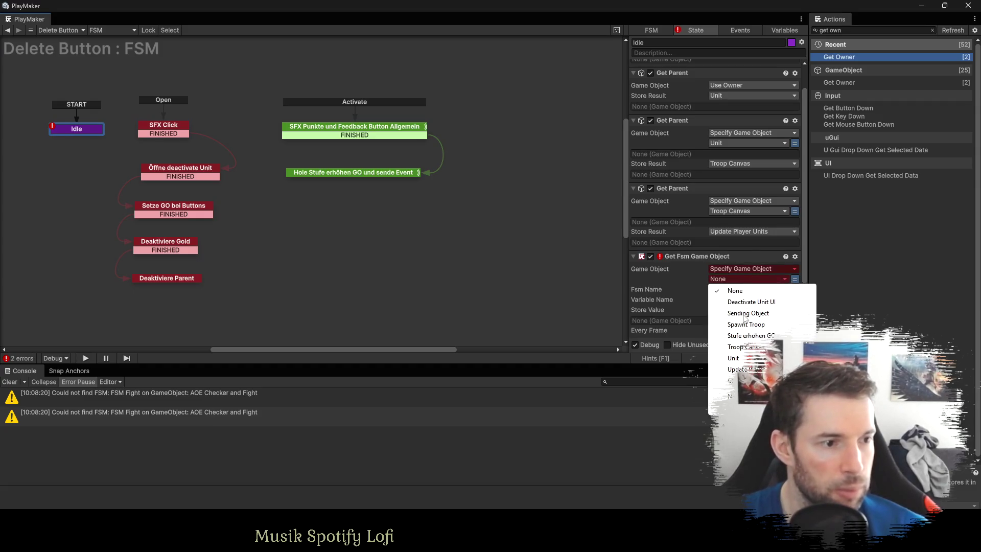
click(757, 369)
scroll(730, 235, down, 3)
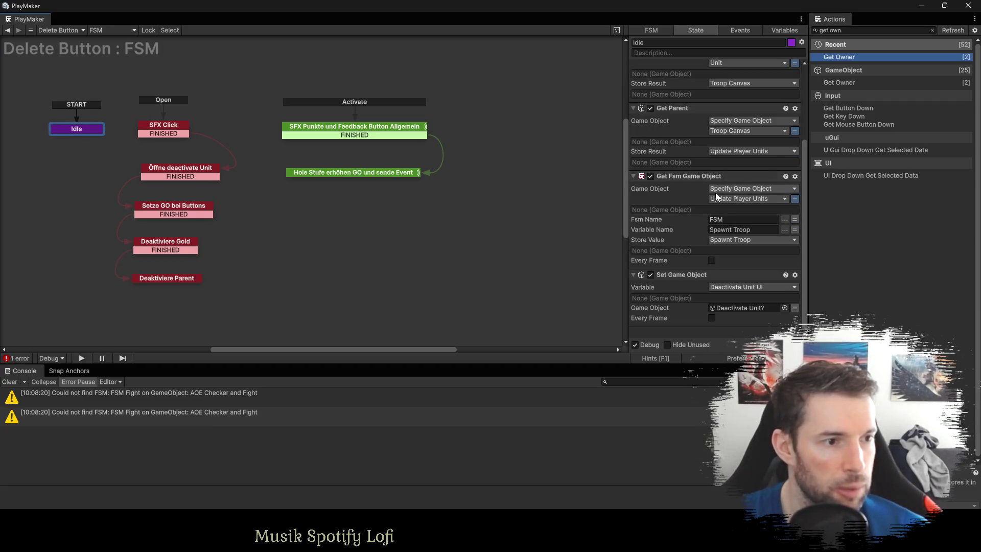
click(795, 220)
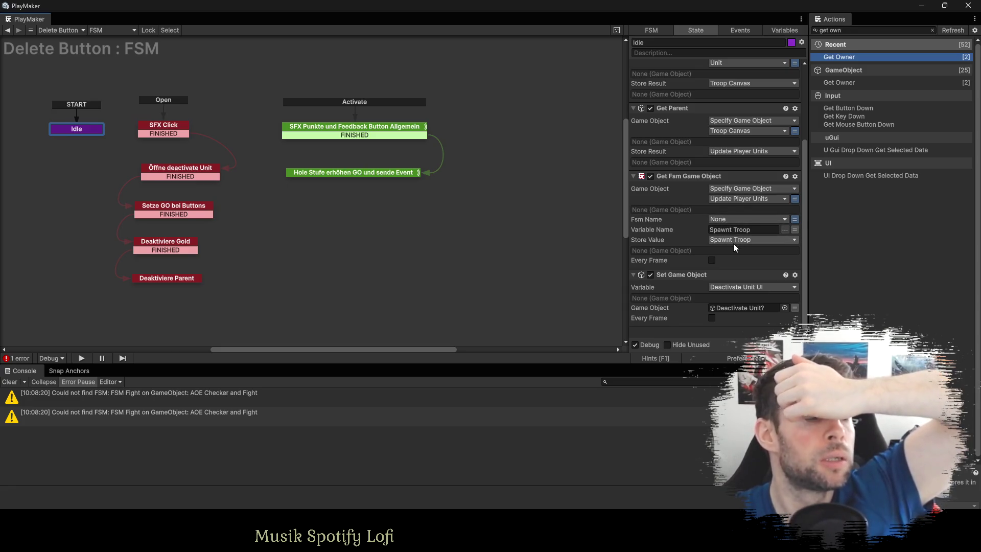
click(732, 309)
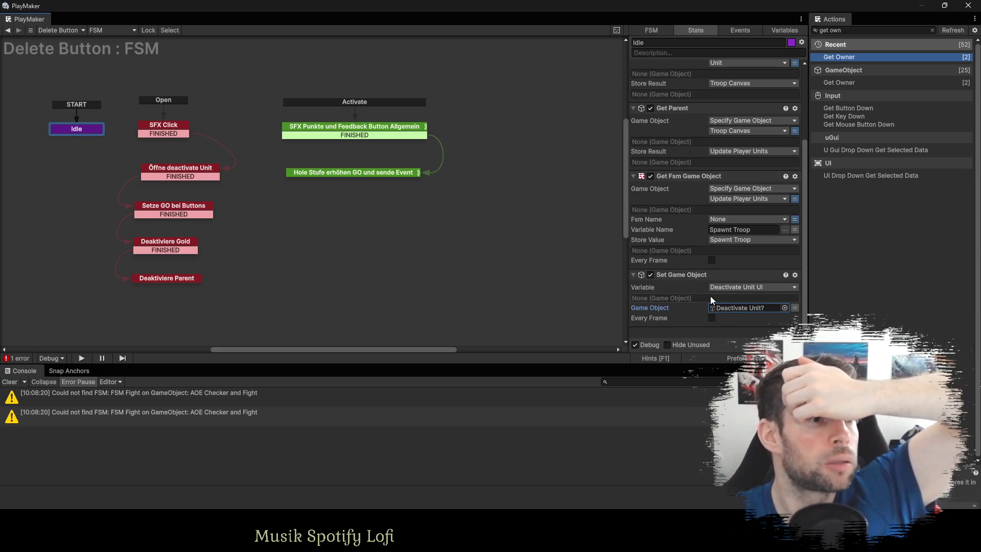
click(843, 32)
Add a Get Child action to Idle and move it above Set Game Object.
key(BackSpace)
key(BackSpace)
key(BackSpace)
text(child)
key(Return)
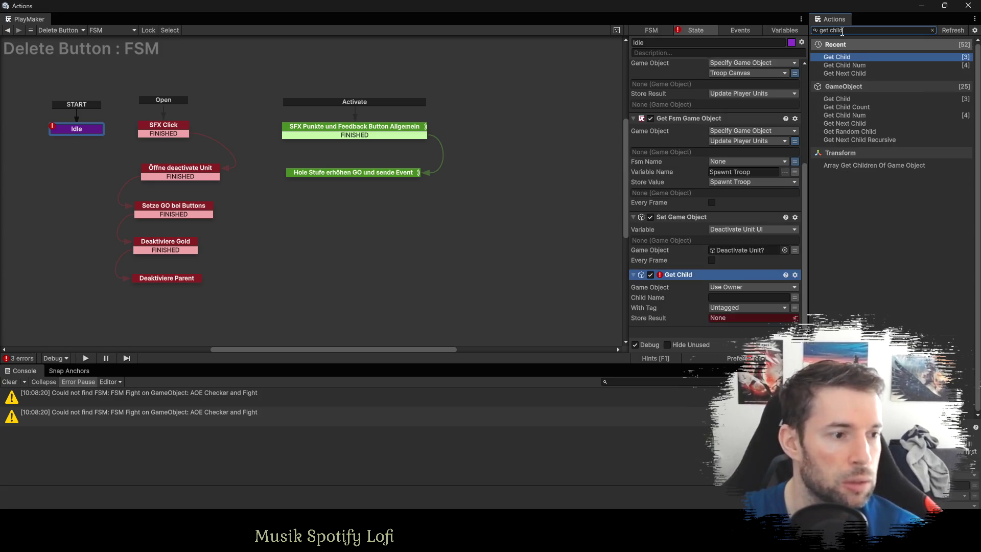
drag(685, 275, 693, 243)
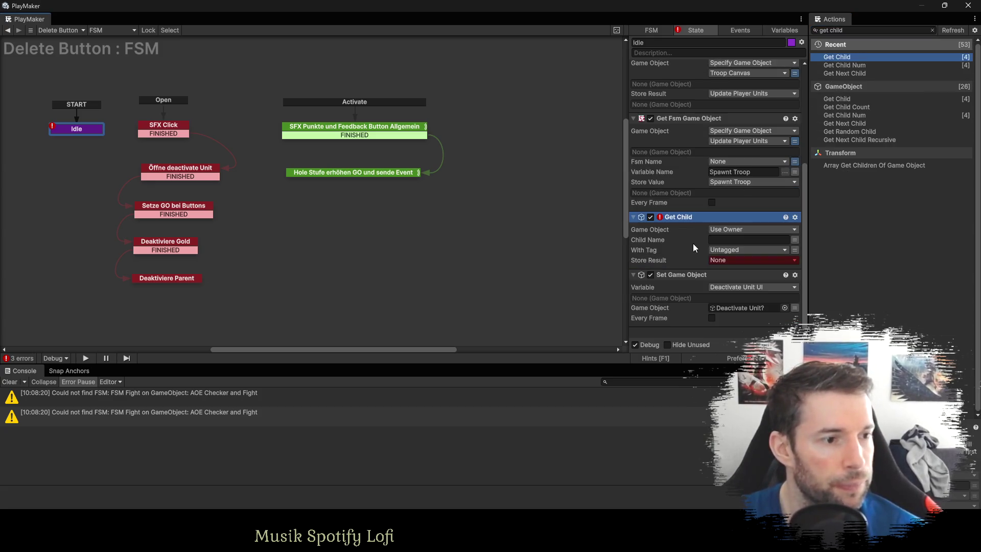
Set Get Child's game object to the global UI Tooltip Manager.
click(725, 228)
click(730, 252)
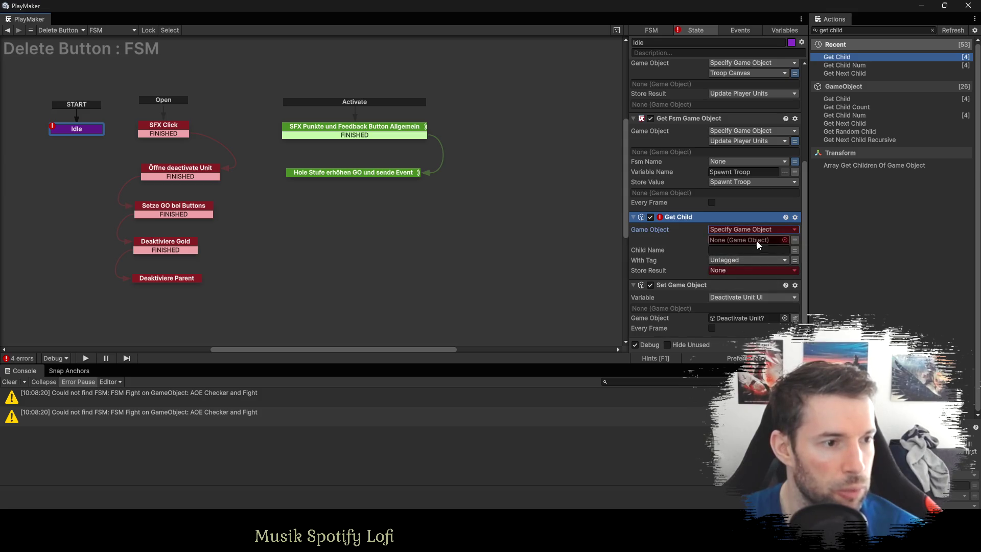
click(774, 241)
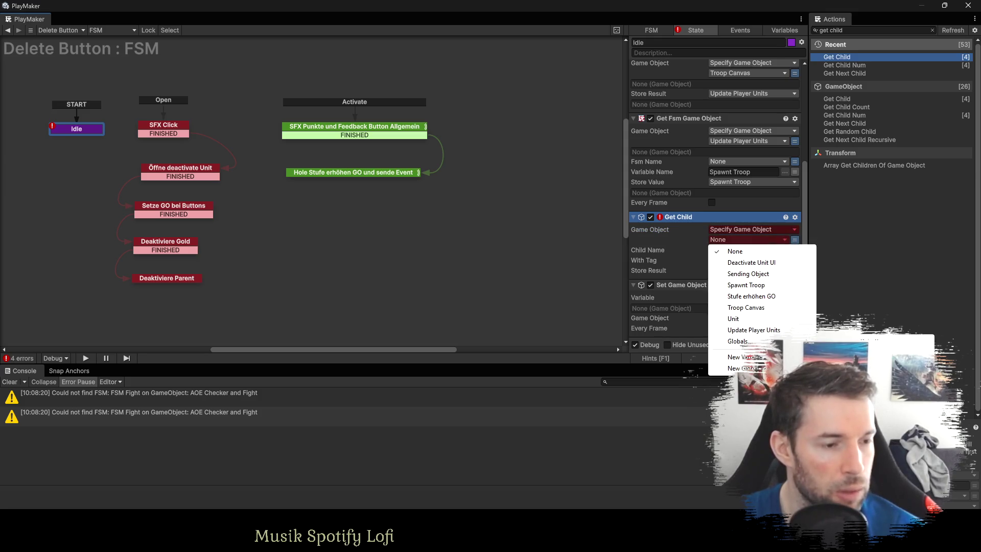
mouse_move(737, 341)
click(843, 341)
click(723, 260)
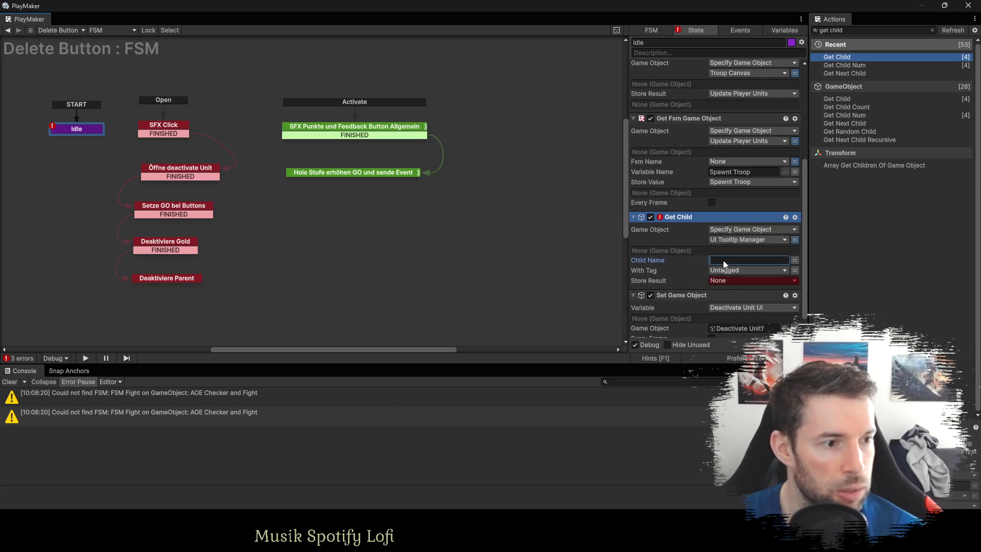
Make Get Child look for 'Deactivate Unit?' and begin a new result variable.
scroll(724, 262, down, 1)
text(De)
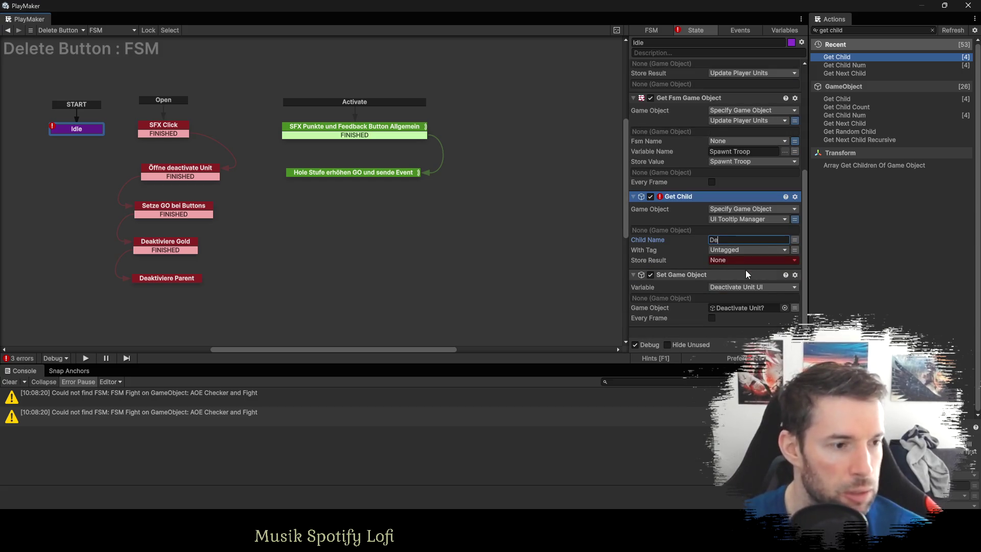
text(activ)
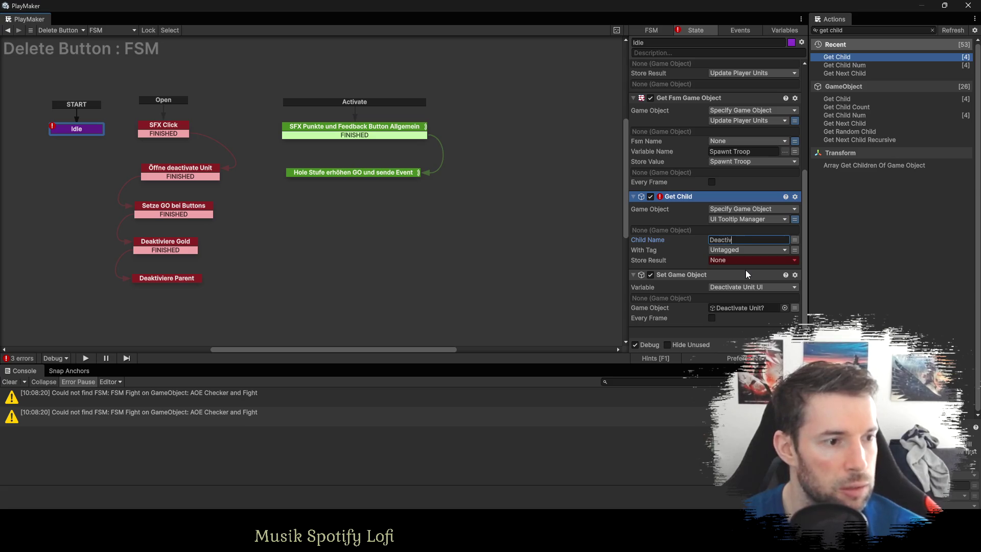
text(ate Unit?)
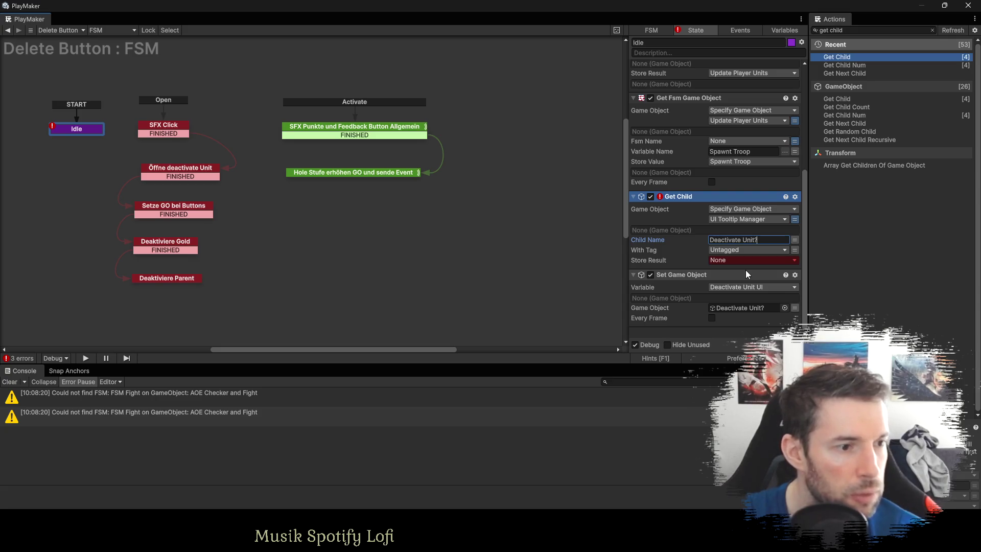
click(730, 261)
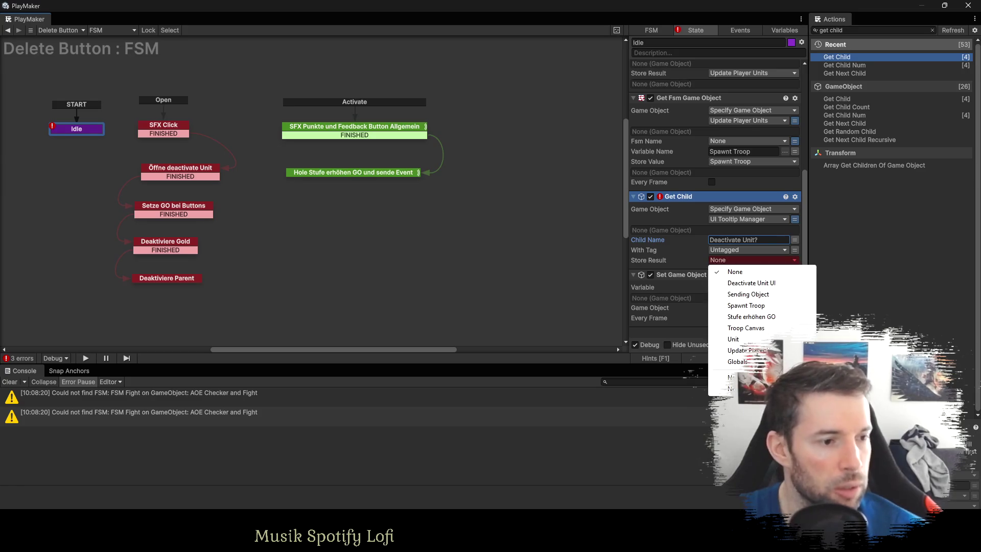
click(730, 377)
text(T)
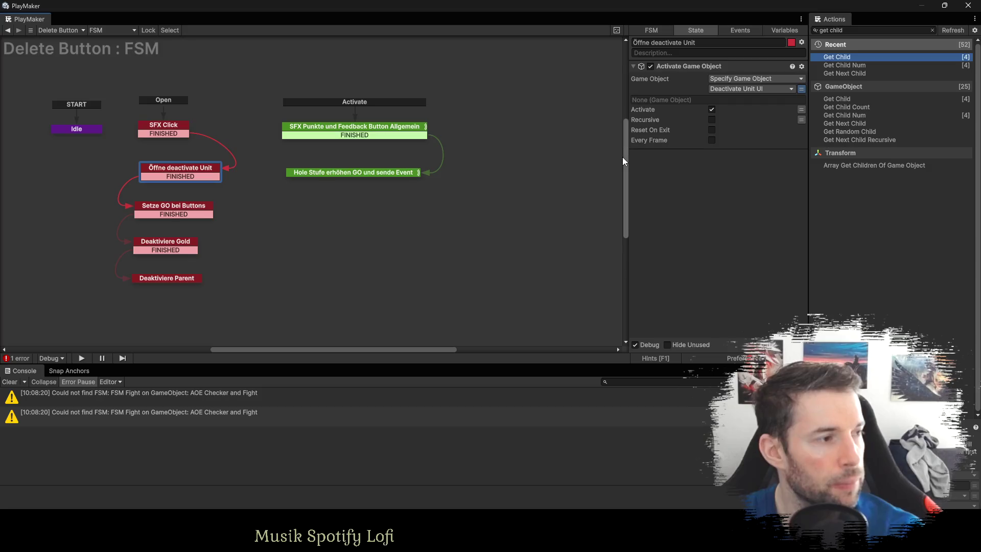
Have Activate Game Object use Tooltip Deactivate Unit and delete the Deactivate Unit UI variable.
click(730, 90)
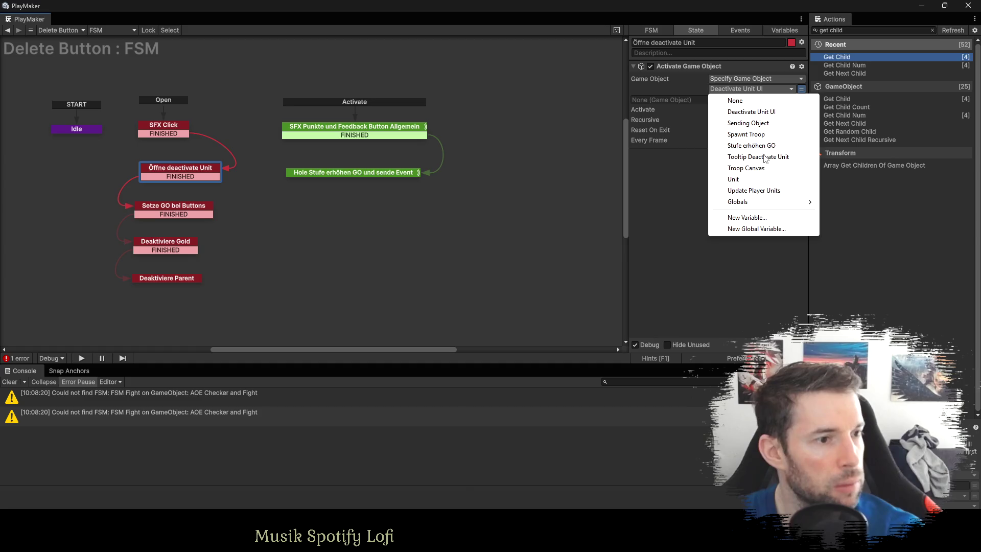
click(765, 157)
click(782, 31)
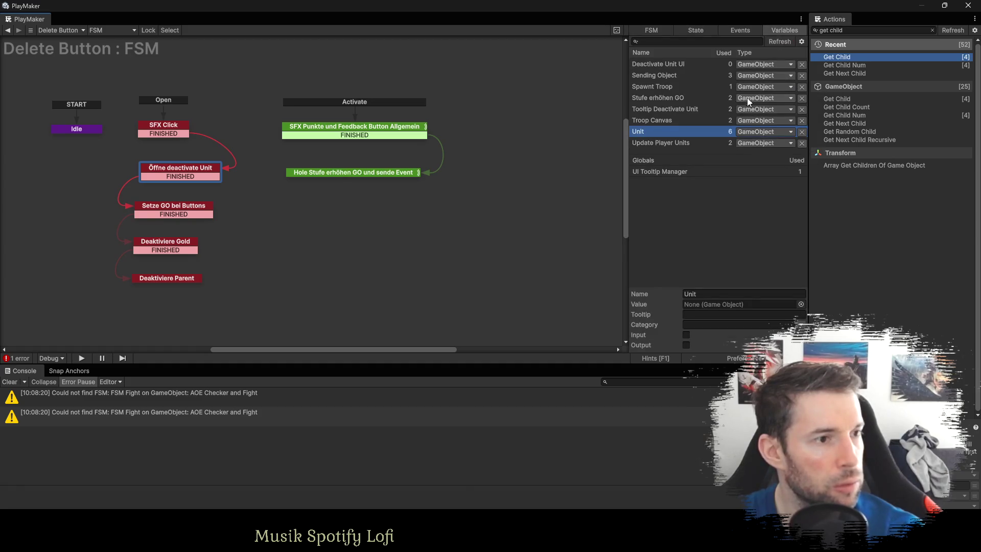
click(802, 65)
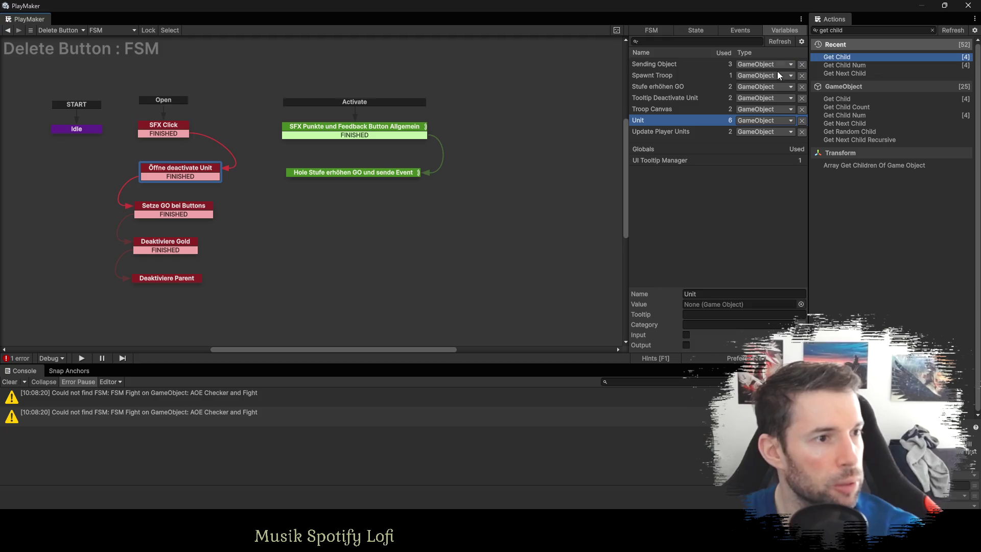
Review the Setze GO bei Buttons state, then return to Idle's actions.
click(186, 206)
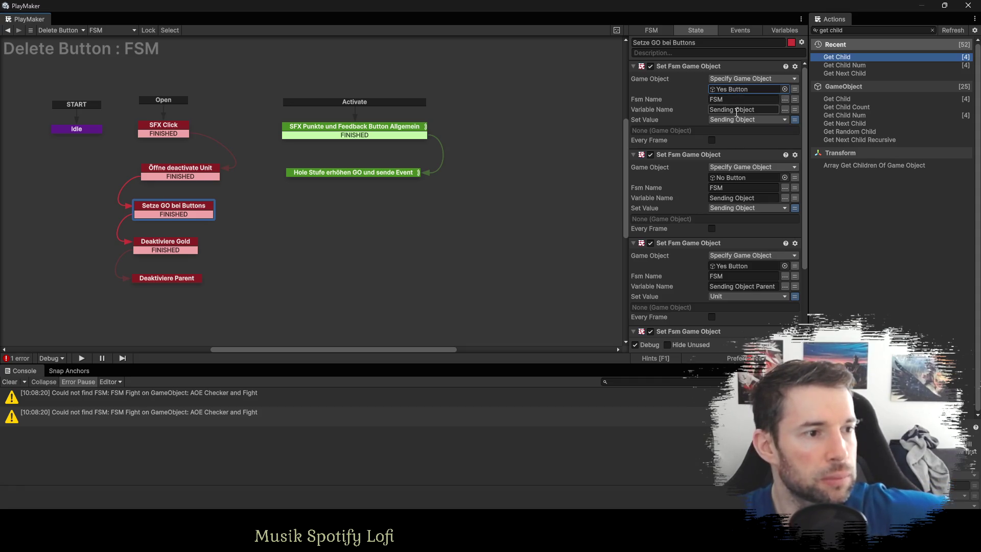
click(737, 178)
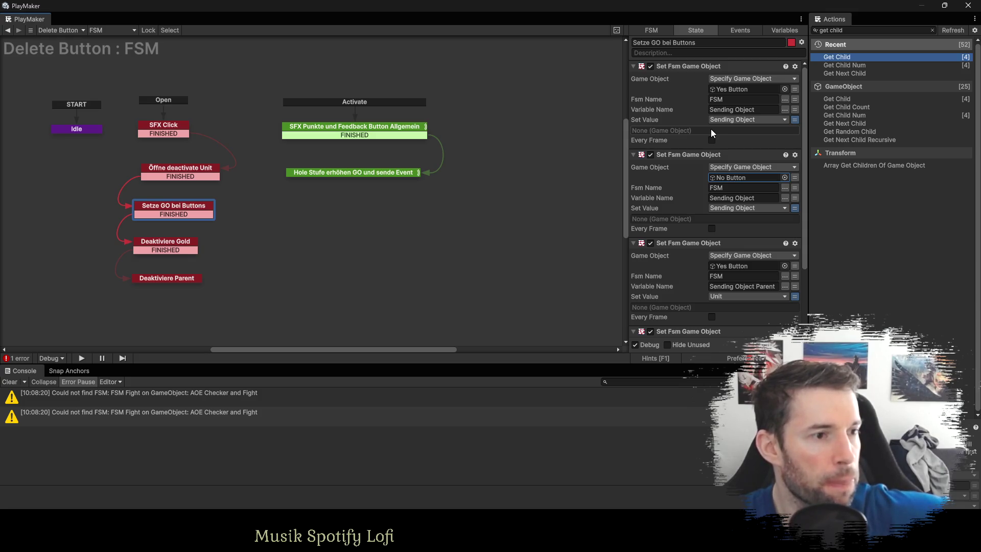
click(77, 130)
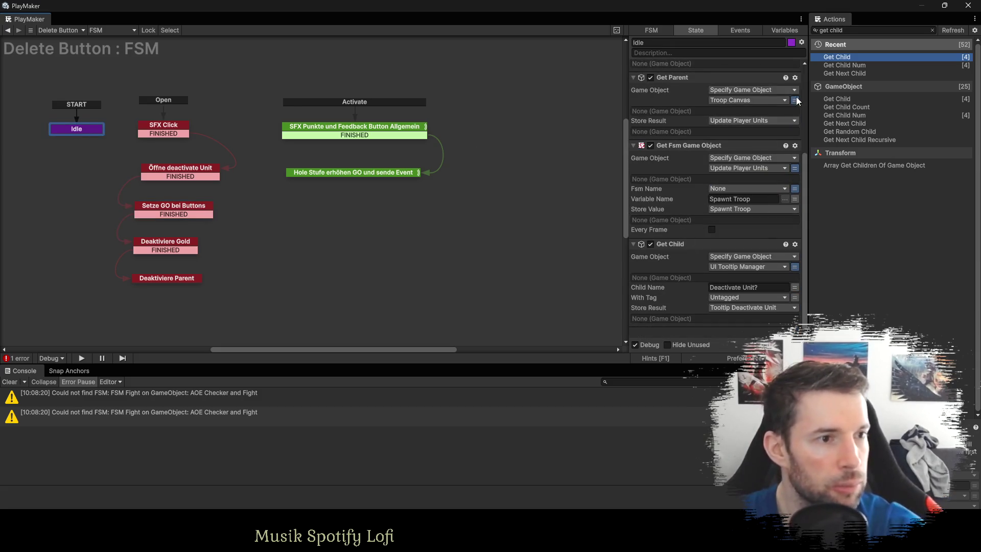
Add a Get Child Num action to Idle targeting the Tooltip Deactivate Unit variable.
double_click(851, 65)
click(728, 297)
click(739, 321)
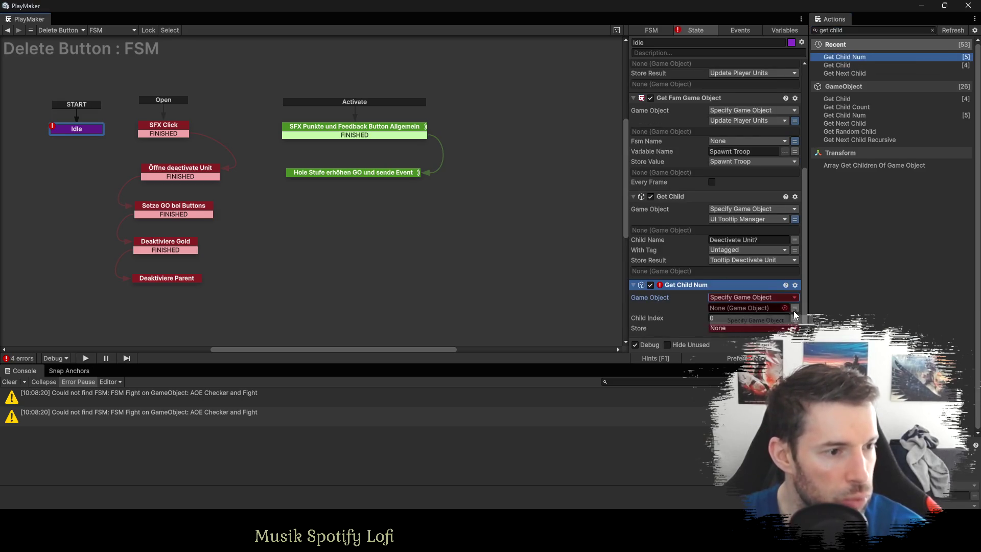
click(795, 307)
click(750, 308)
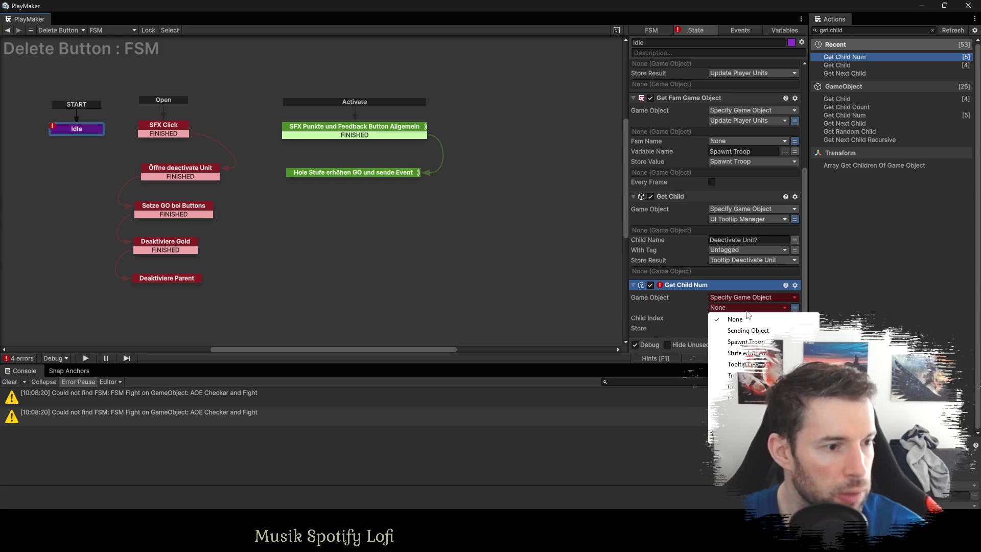
click(746, 363)
scroll(726, 228, down, 1)
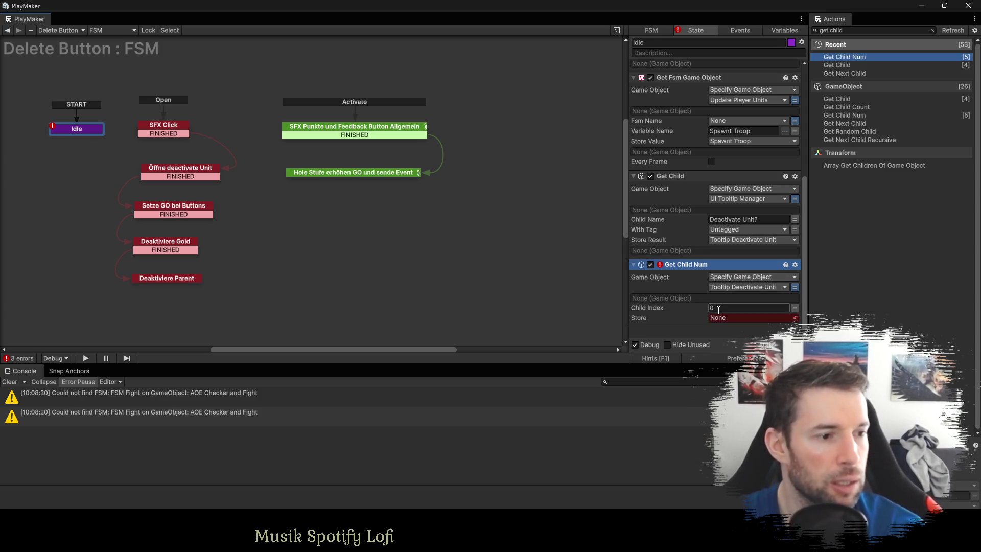
Store child index 2 in a new variable named Yes Button.
key(alt+Tab)
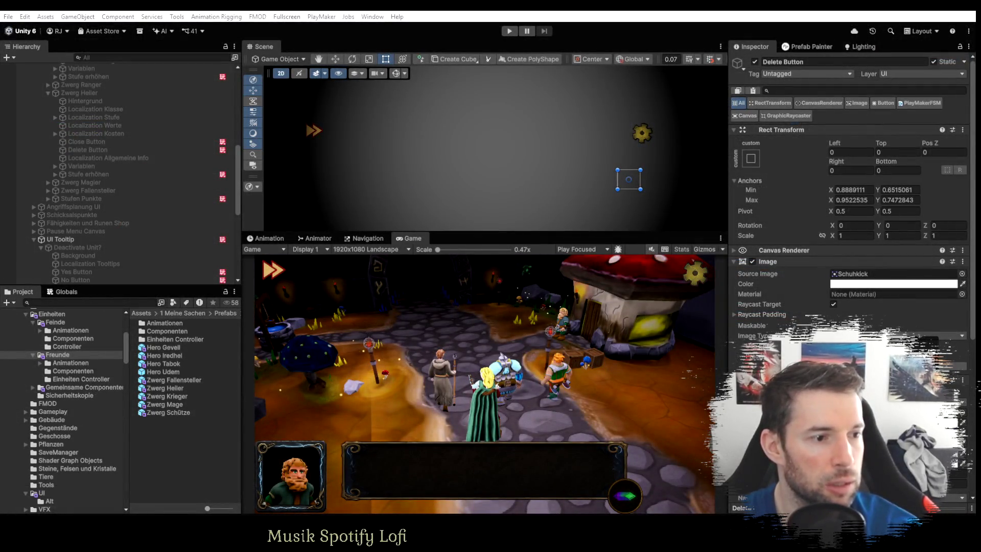
key(alt+Tab)
click(734, 318)
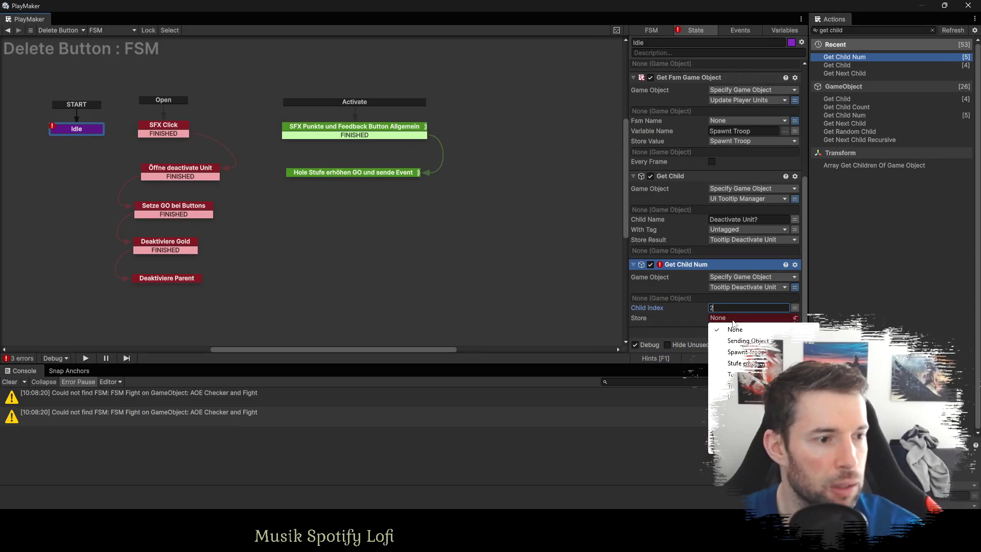
click(741, 441)
text(Yes )
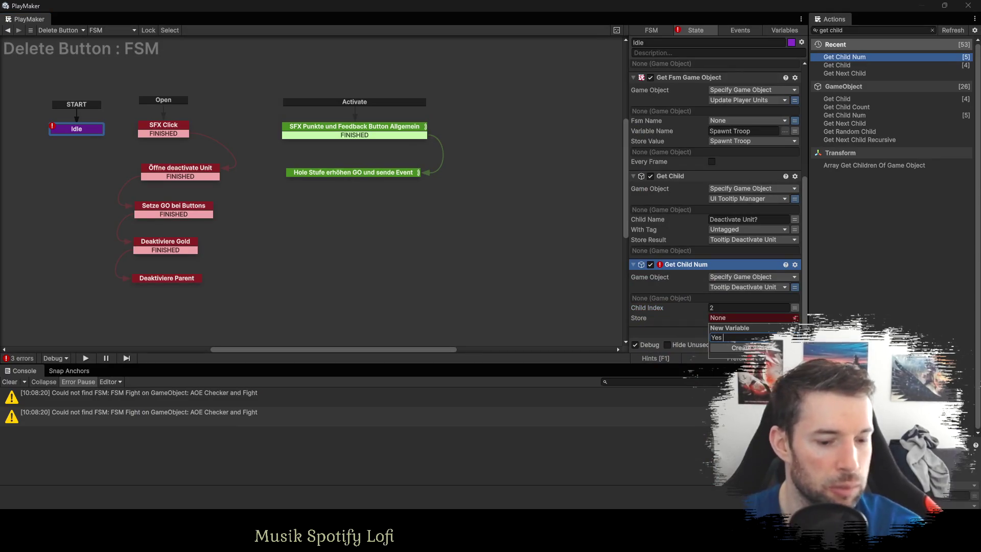
text(Button)
key(Return)
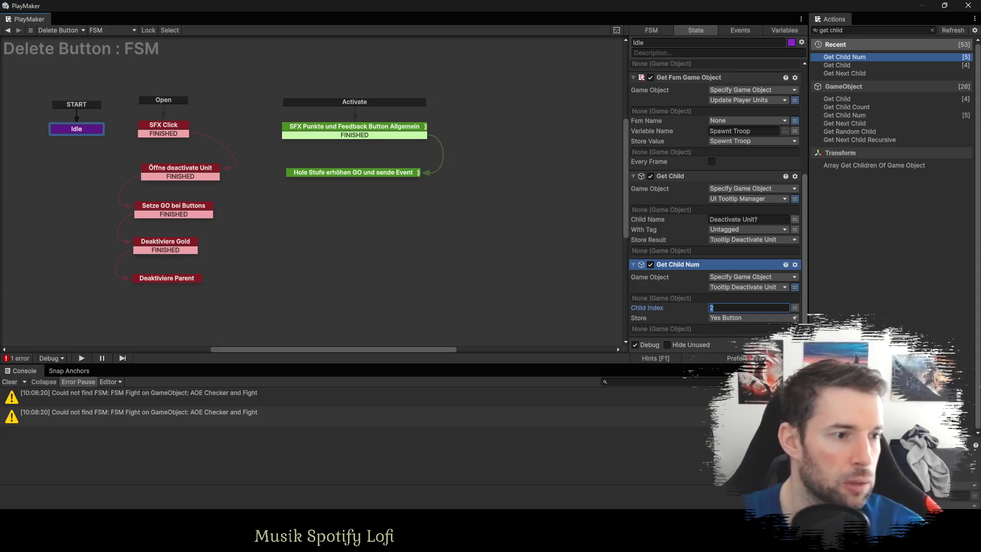
Duplicate the action with child index 3, storing it in a new No Buttoon variable.
key(ctrl+d)
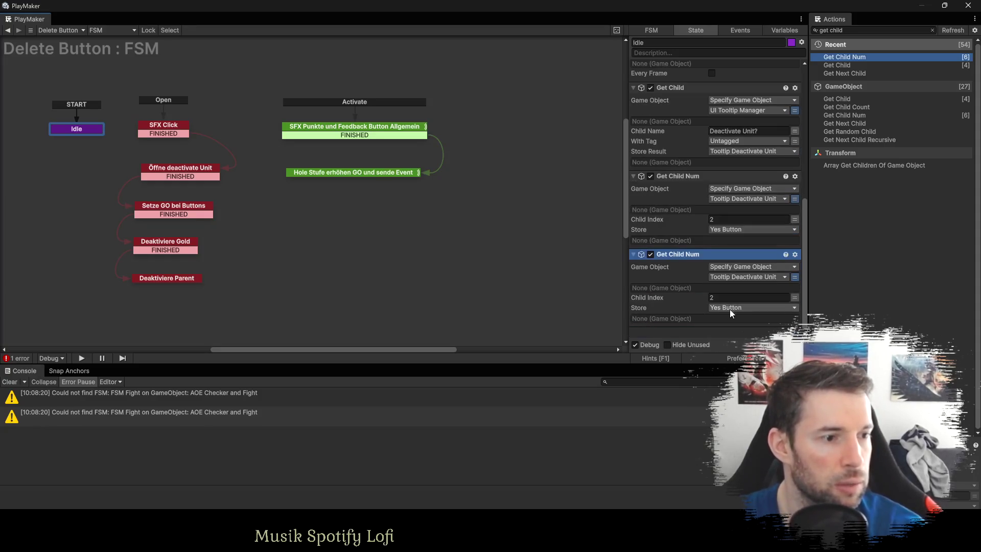
text(3)
click(751, 307)
click(741, 442)
text(No Buttoon)
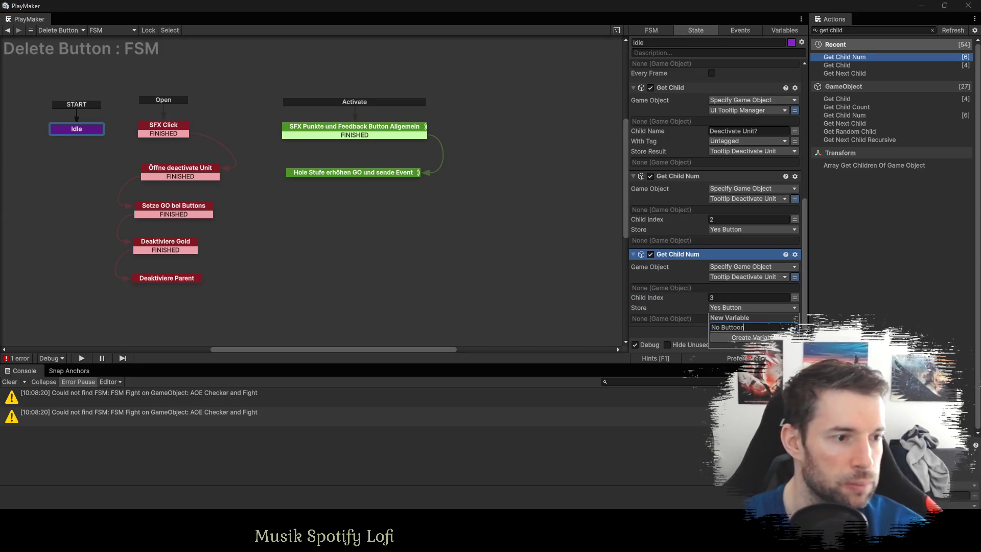
key(Return)
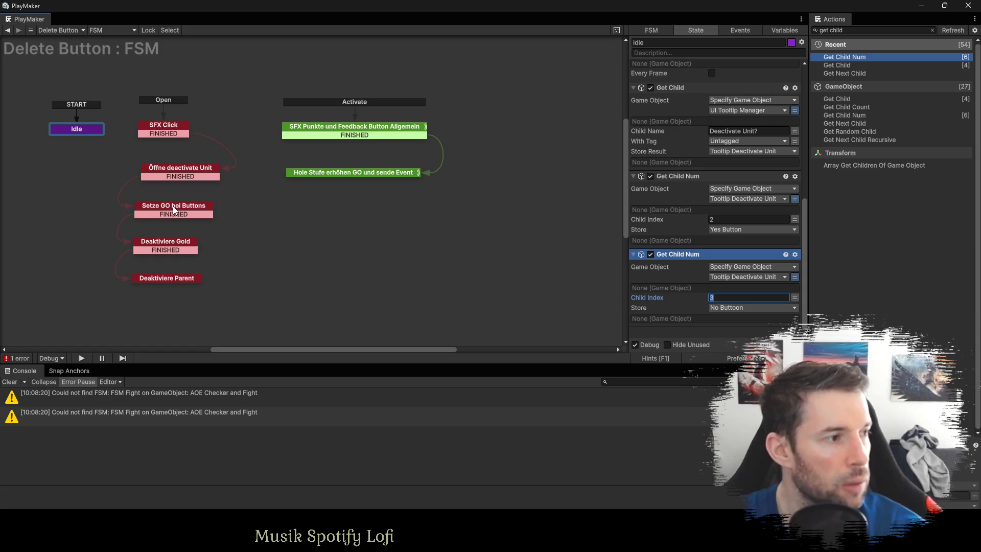
click(174, 209)
click(795, 89)
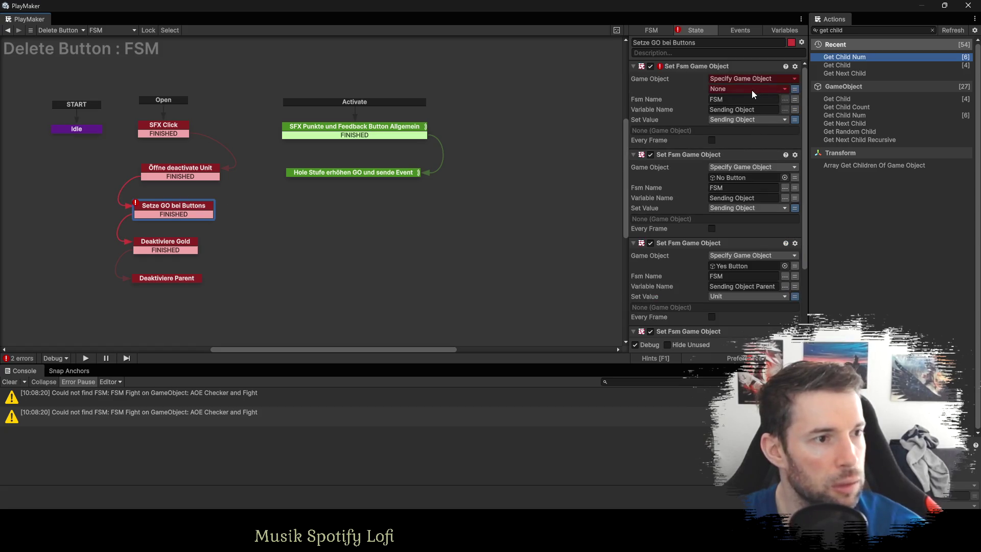
Point the first two Set Fsm Game Object actions at Yes Button and No Buttoon.
click(753, 89)
click(749, 201)
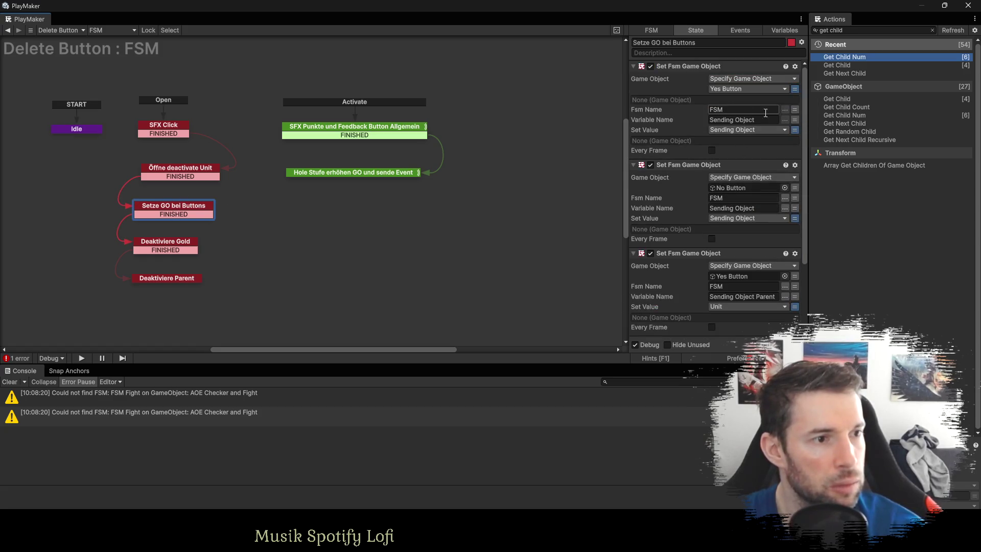
click(795, 187)
click(780, 188)
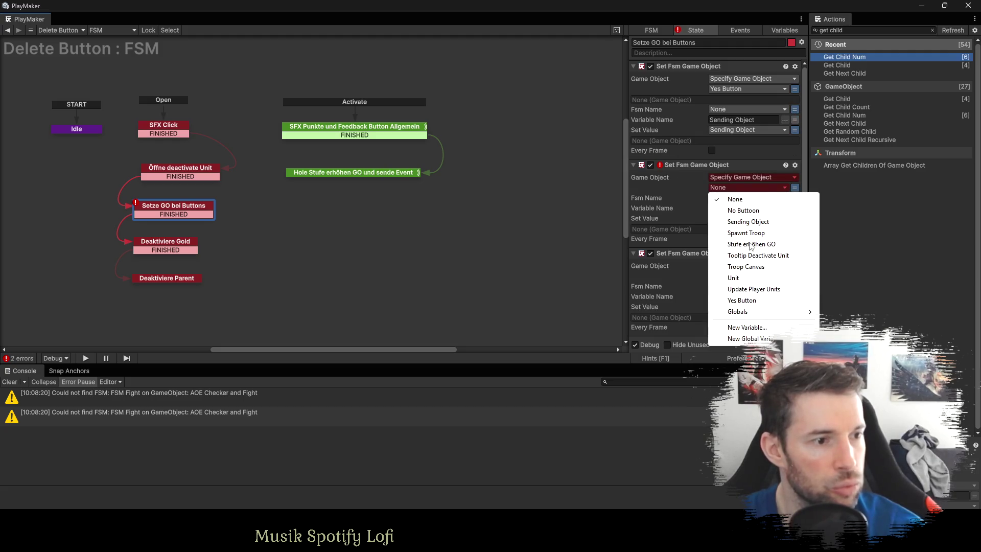
click(744, 210)
Point the remaining two Set Fsm Game Object actions at Yes Button and No Button.
scroll(720, 222, down, 3)
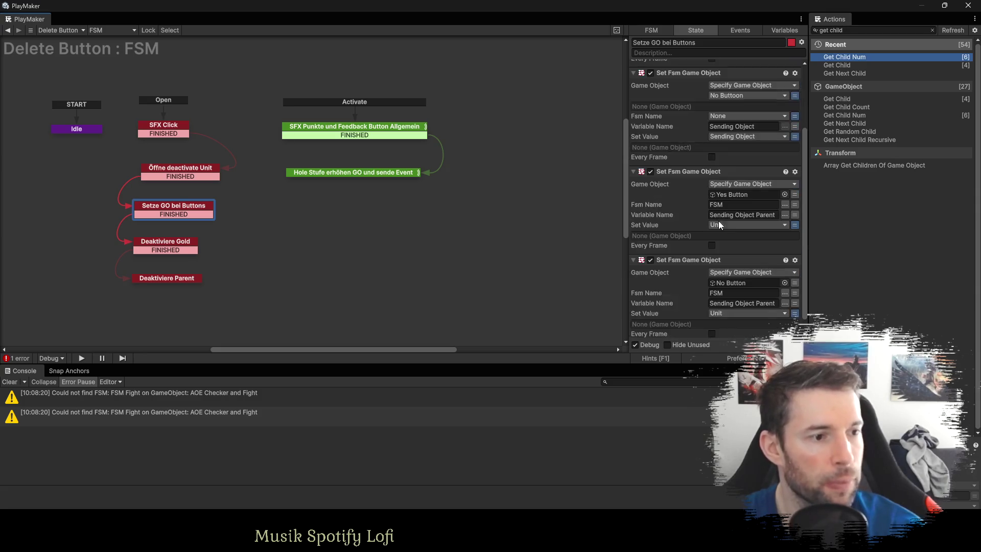
click(795, 195)
click(783, 195)
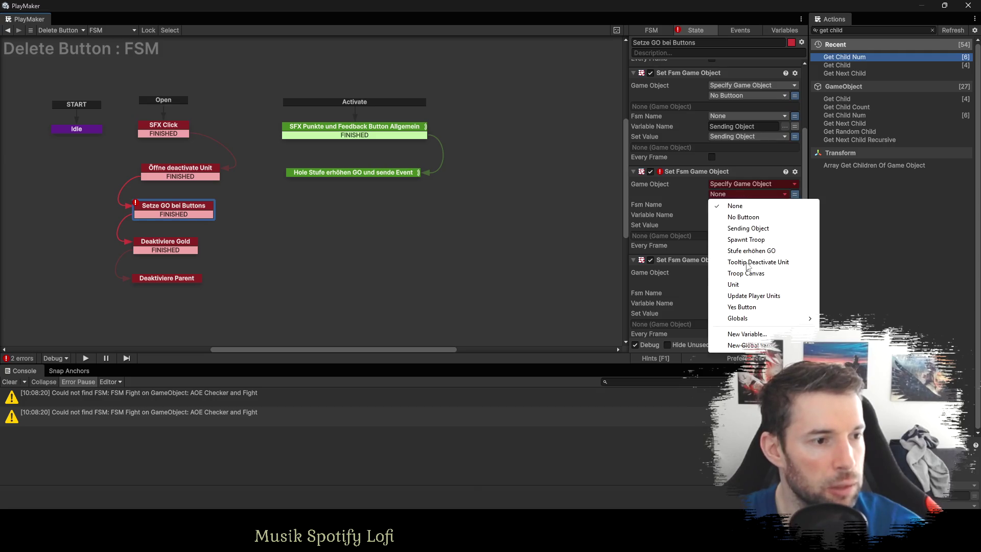
click(742, 307)
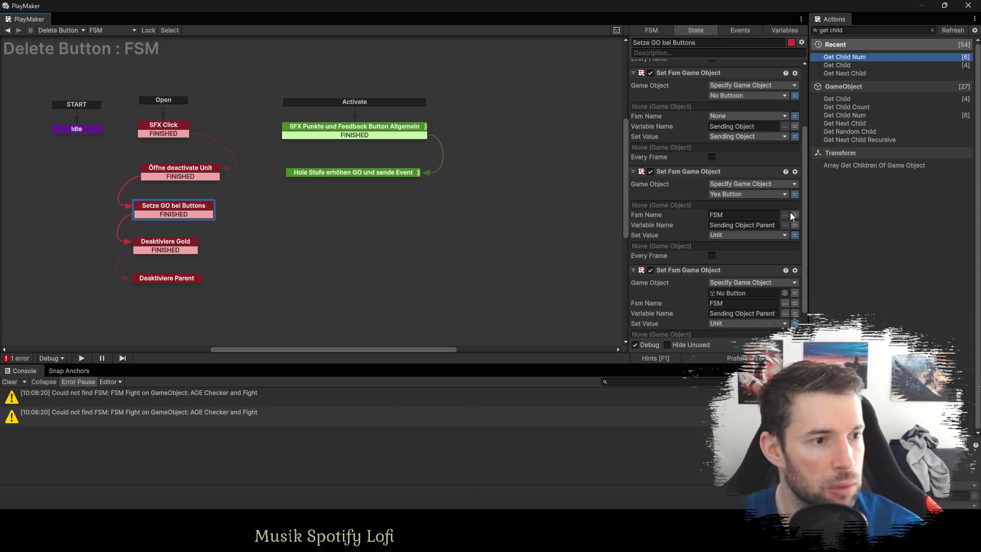
scroll(802, 236, down, 1)
click(795, 268)
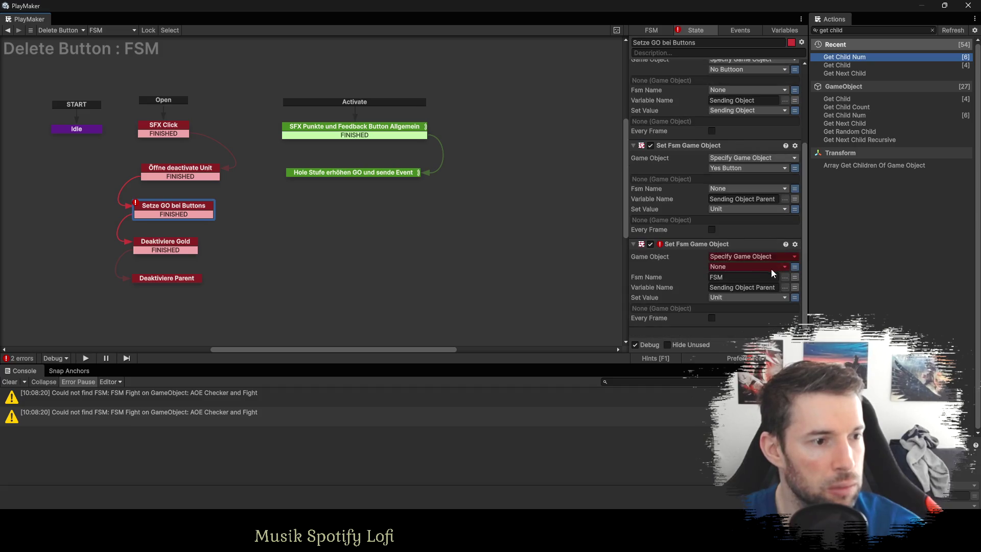
click(743, 267)
click(743, 289)
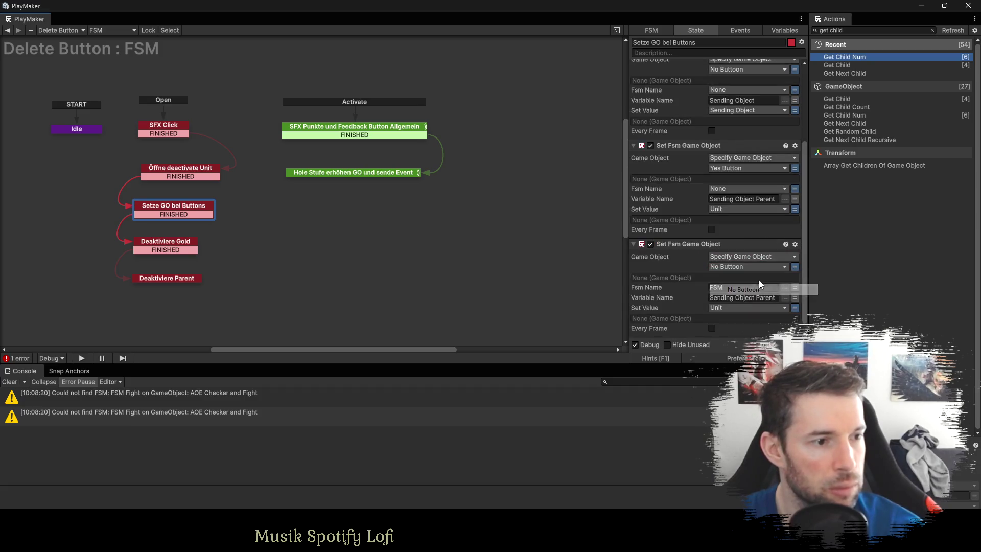
click(165, 244)
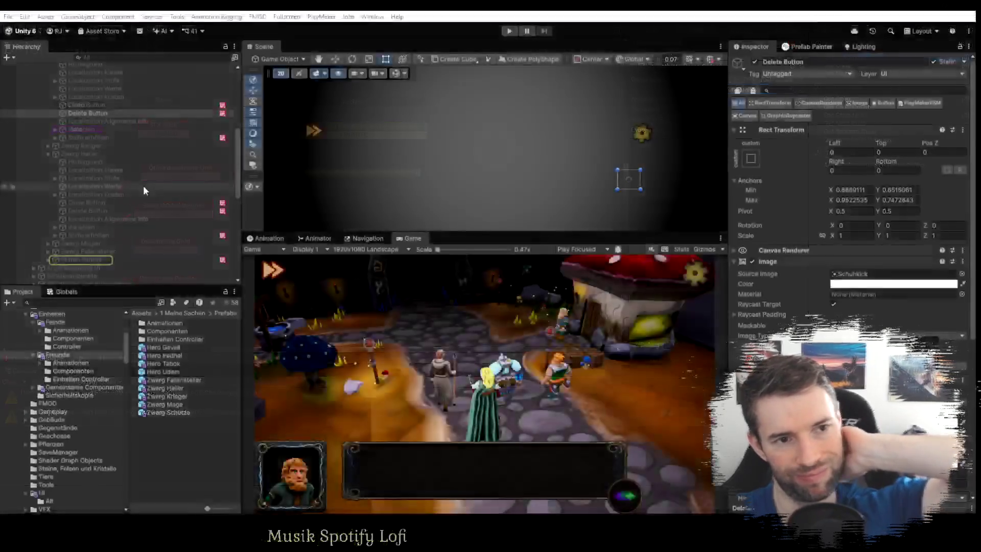
Collapse Zwerg Heiler and Zwerg Krieger in the Hierarchy and reselect the Idle state.
click(48, 155)
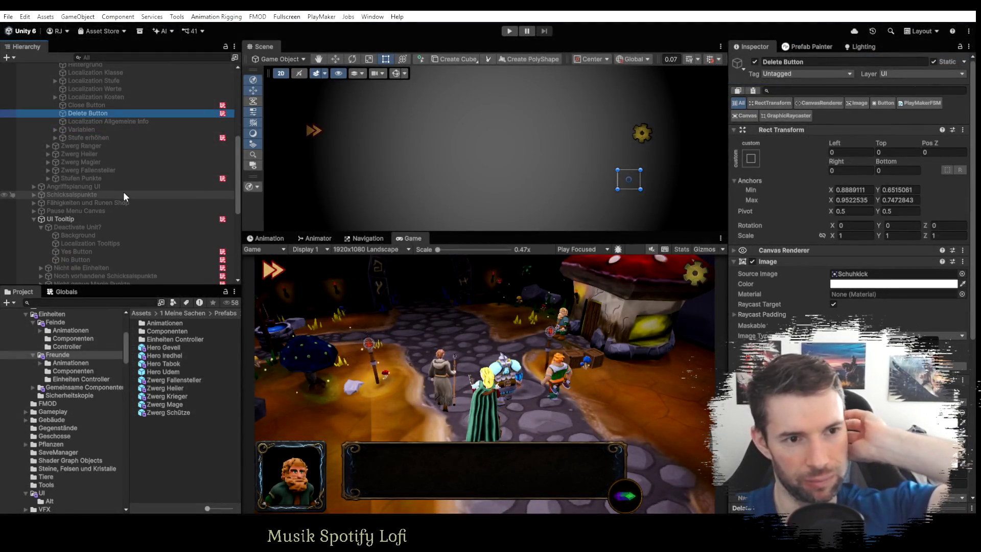
scroll(123, 191, up, 3)
click(47, 116)
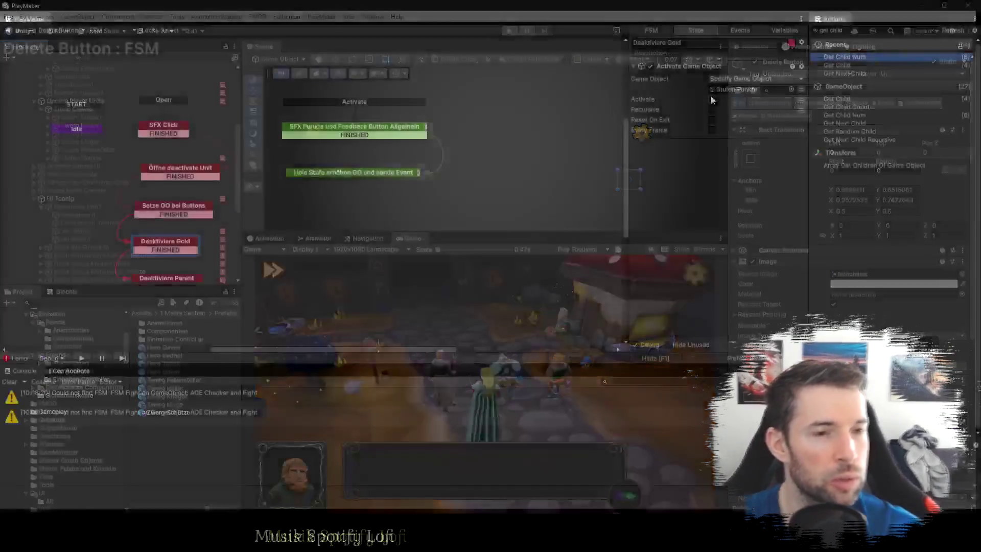
click(77, 129)
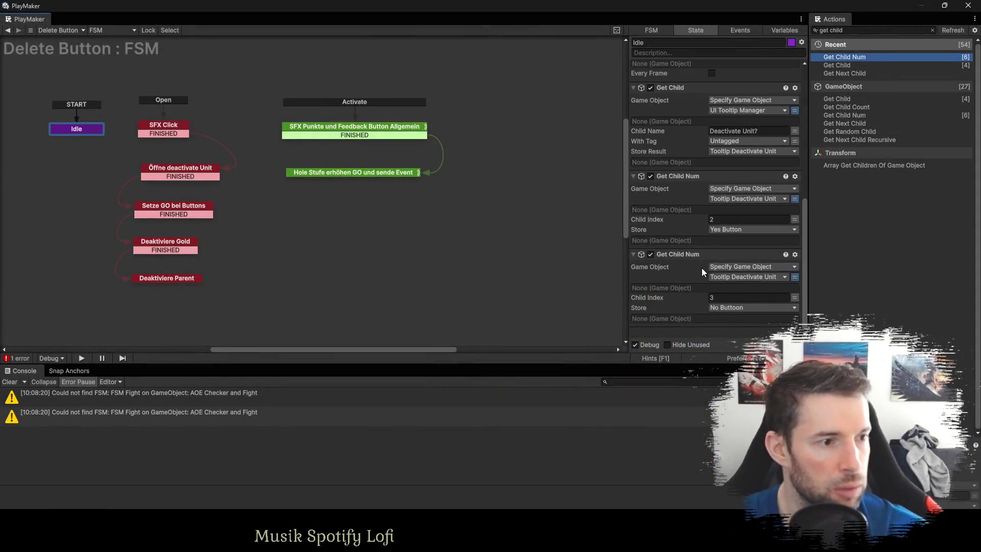
Duplicate Get Child to find 'Stufen Punkte' under Troop Canvas, storing it in new Stufen Punkte GO.
click(678, 97)
key(ctrl+c)
key(ctrl+v)
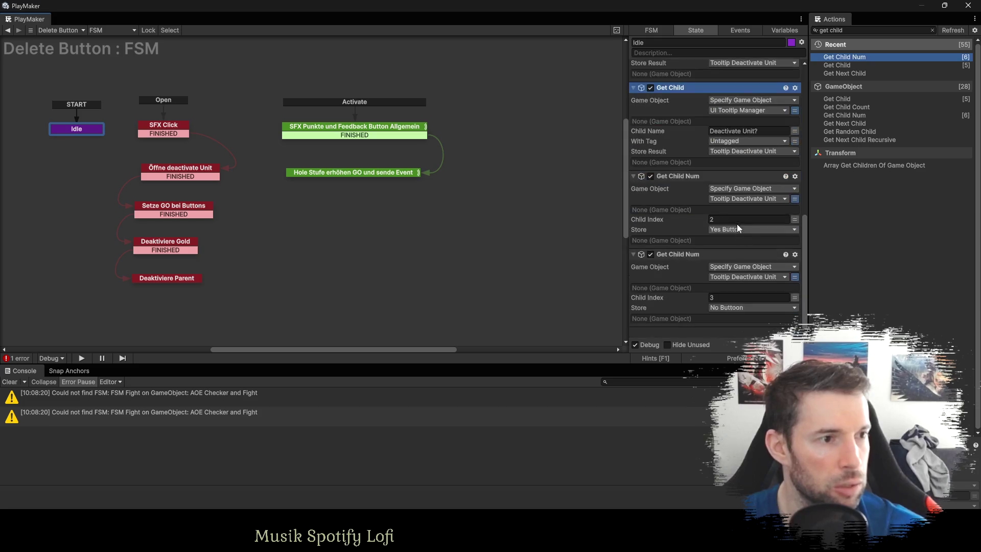
click(738, 201)
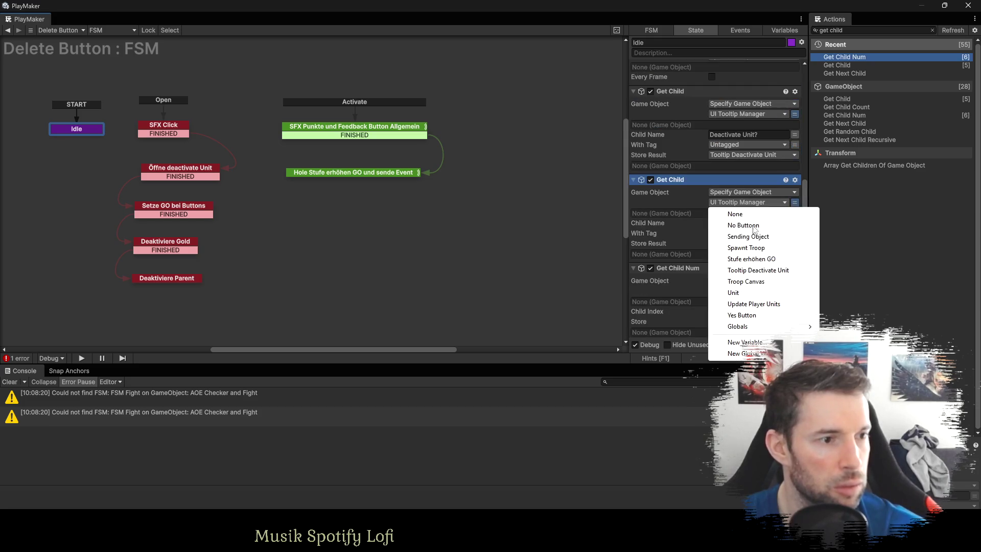
click(753, 282)
click(733, 224)
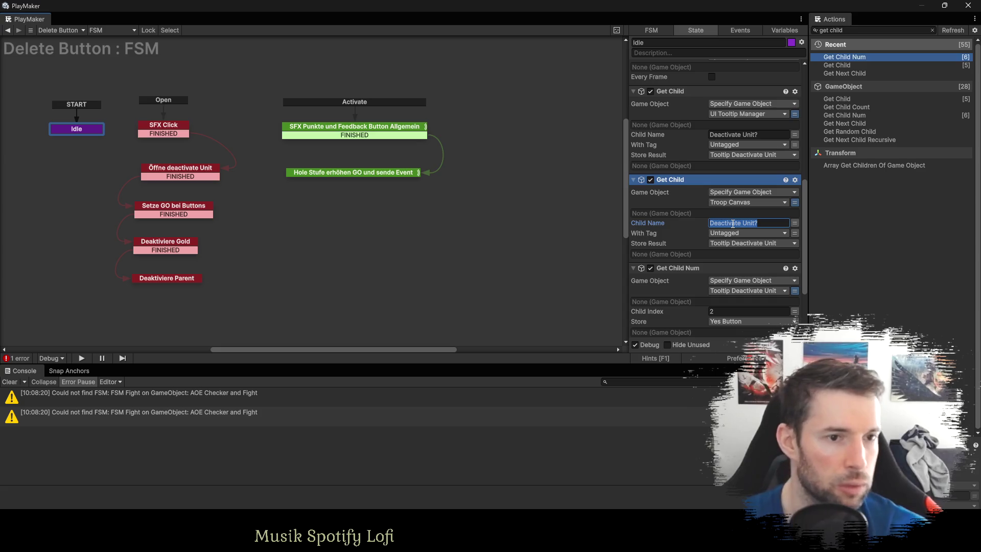
text(Stufen Fun)
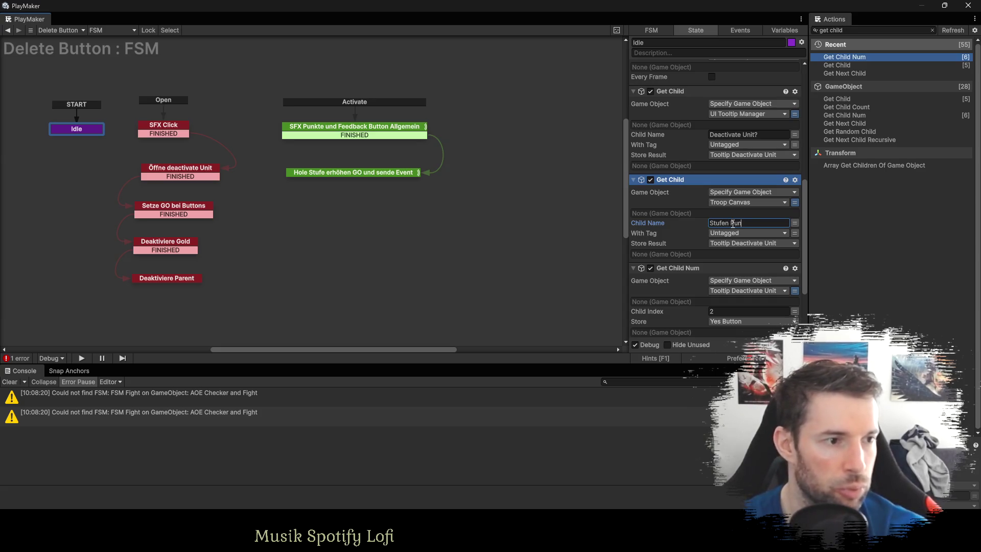
click(741, 244)
click(736, 394)
text(Stufen Punkte GO)
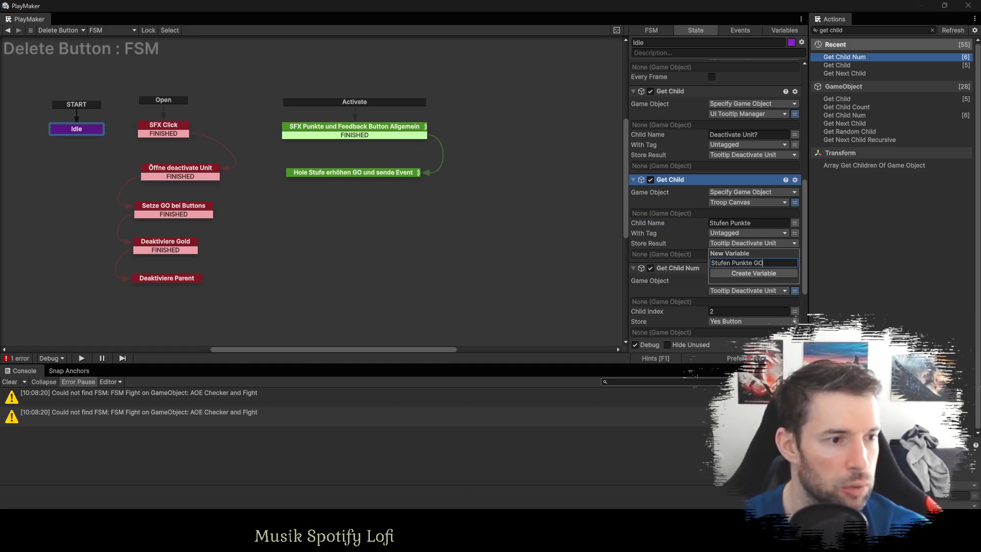
key(Return)
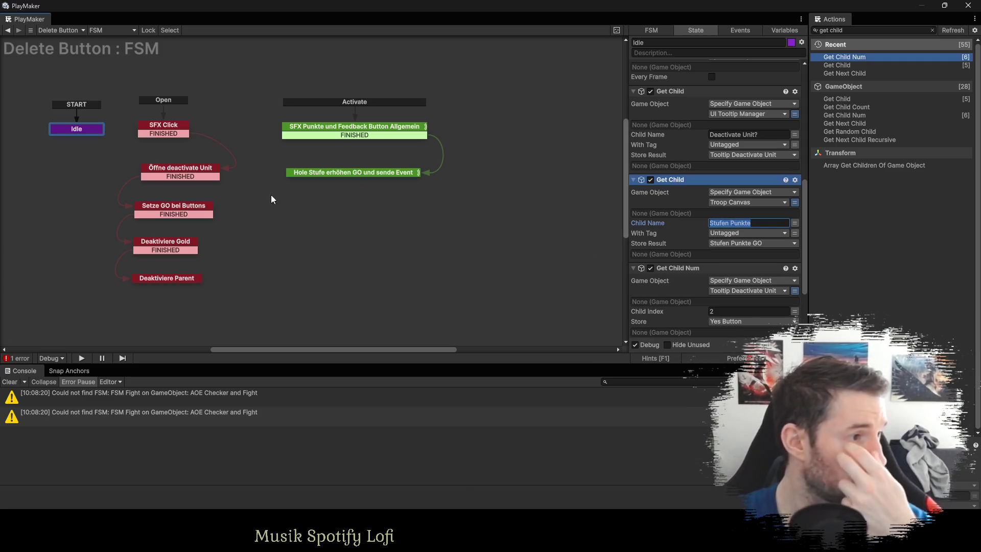
Make Deaktiviere Gold's Activate Game Object target the Stufen Punkte GO variable.
click(166, 249)
click(752, 79)
click(746, 95)
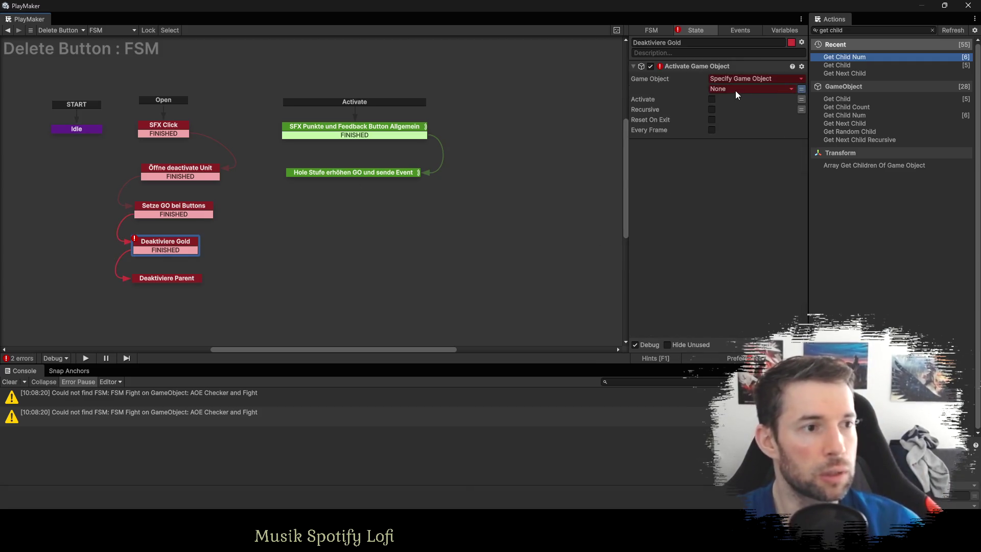
click(746, 89)
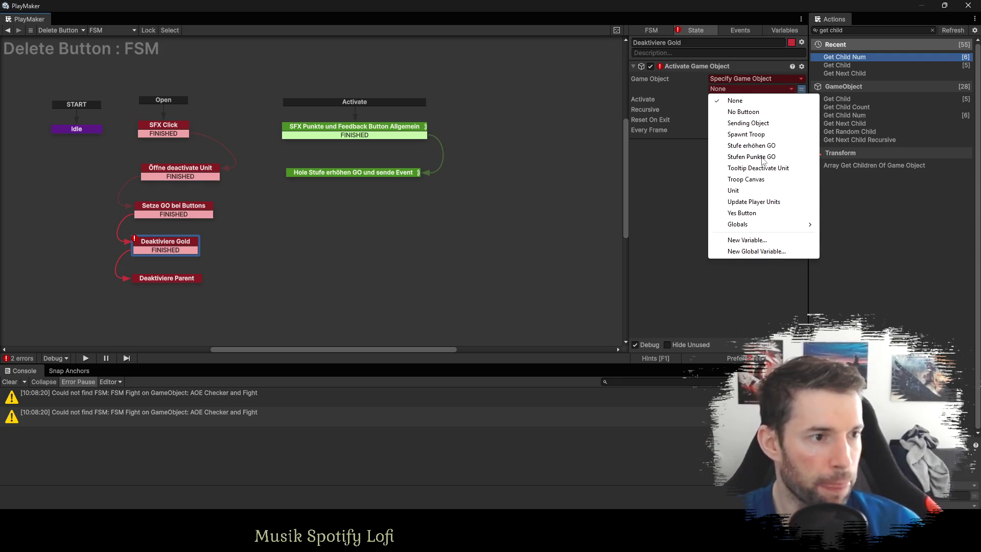
click(751, 157)
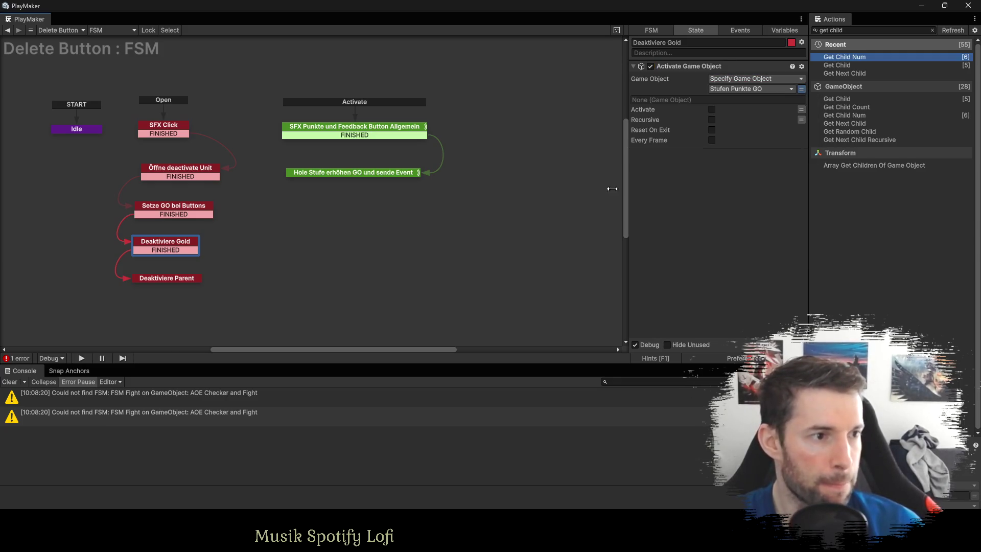
click(166, 281)
click(342, 131)
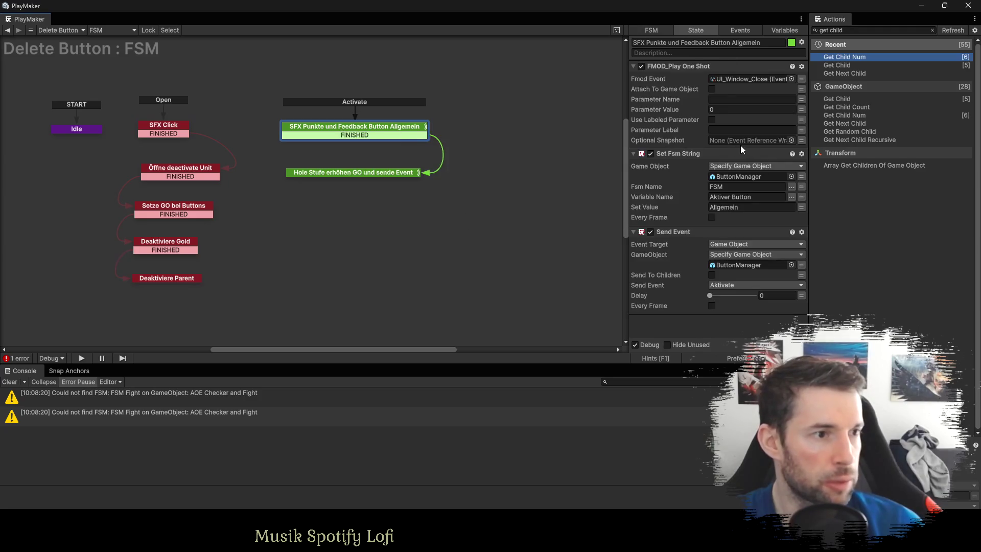
Set Game Object on Set Fsm String and Send Event to Globals > Feedback Button Manager.
click(802, 176)
click(751, 177)
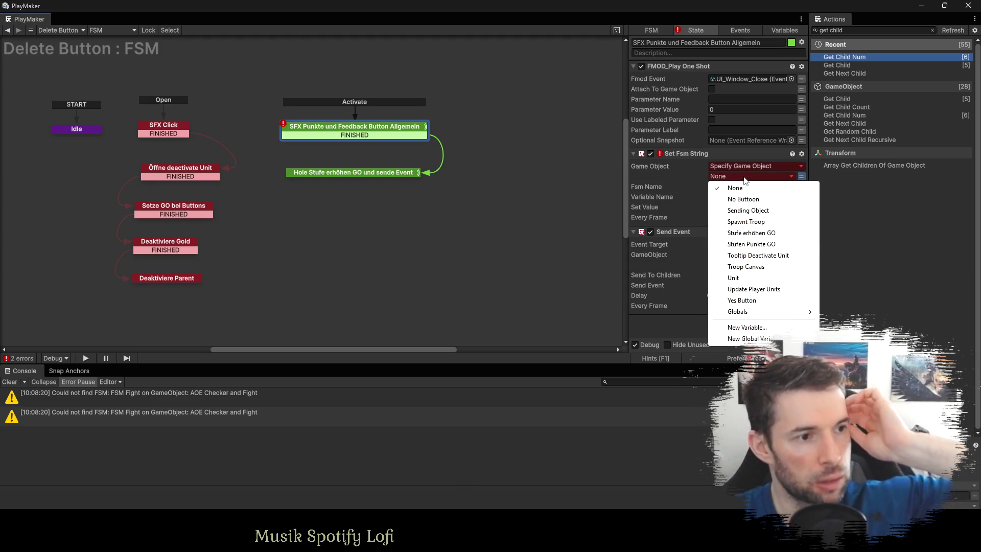
mouse_move(750, 313)
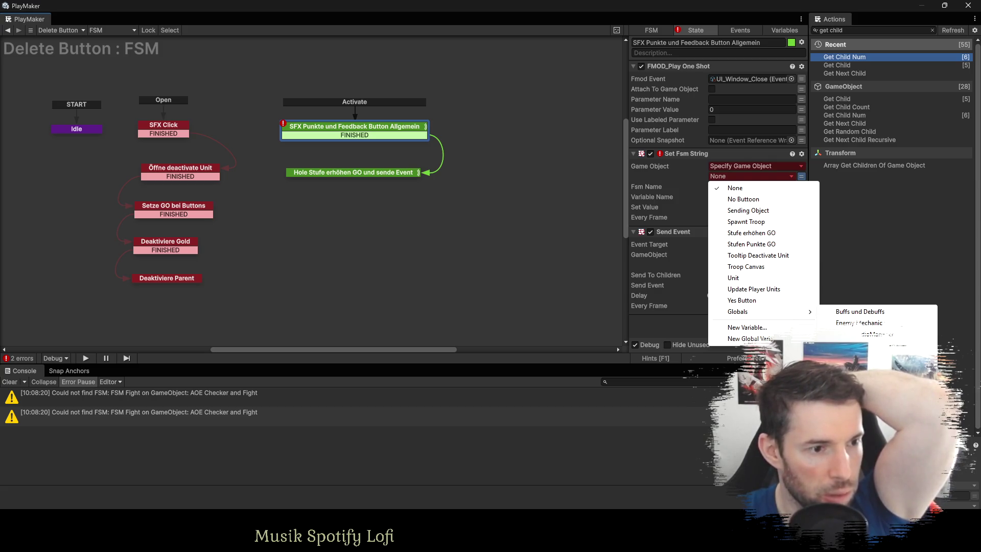
click(864, 334)
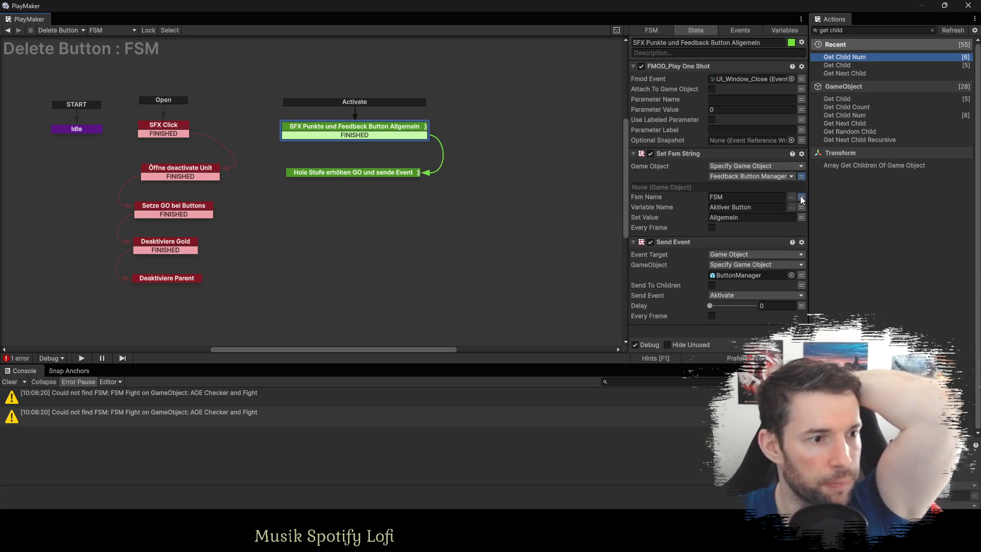
click(801, 274)
click(745, 275)
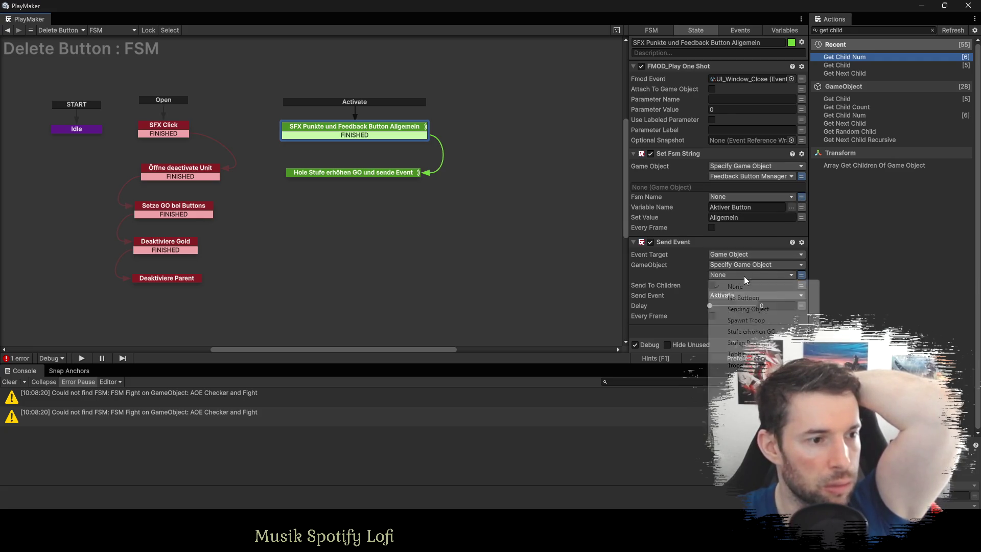
mouse_move(746, 409)
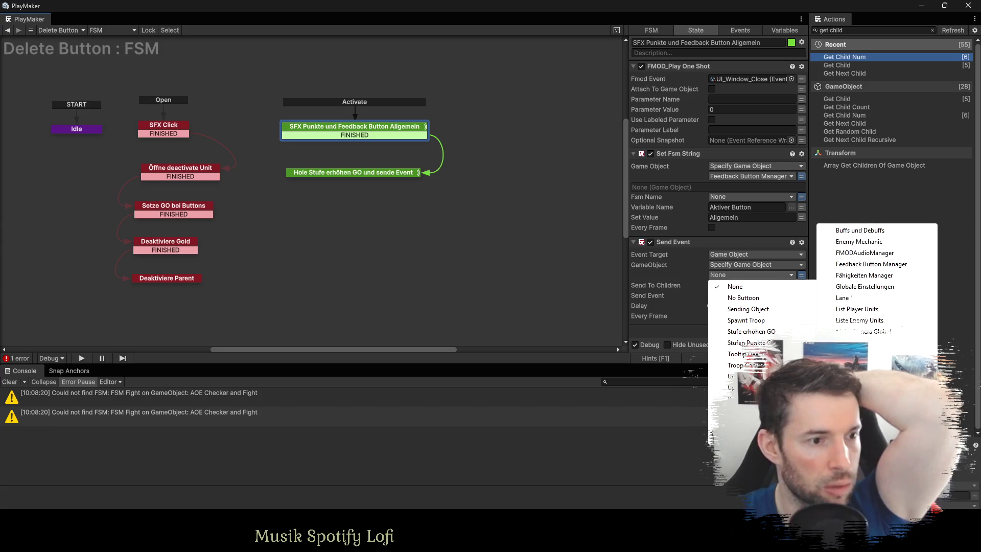
click(868, 265)
scroll(729, 244, down, 1)
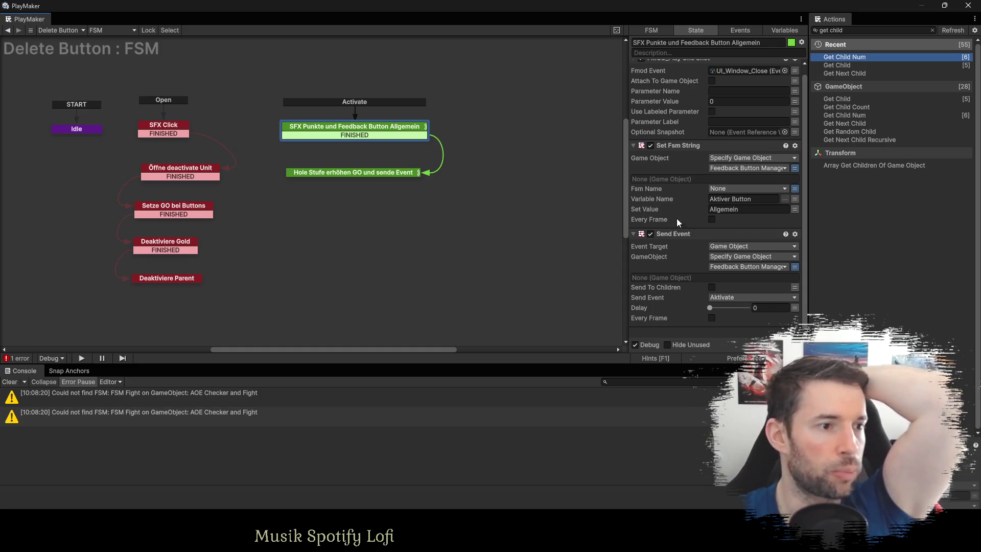
scroll(710, 229, up, 1)
click(371, 174)
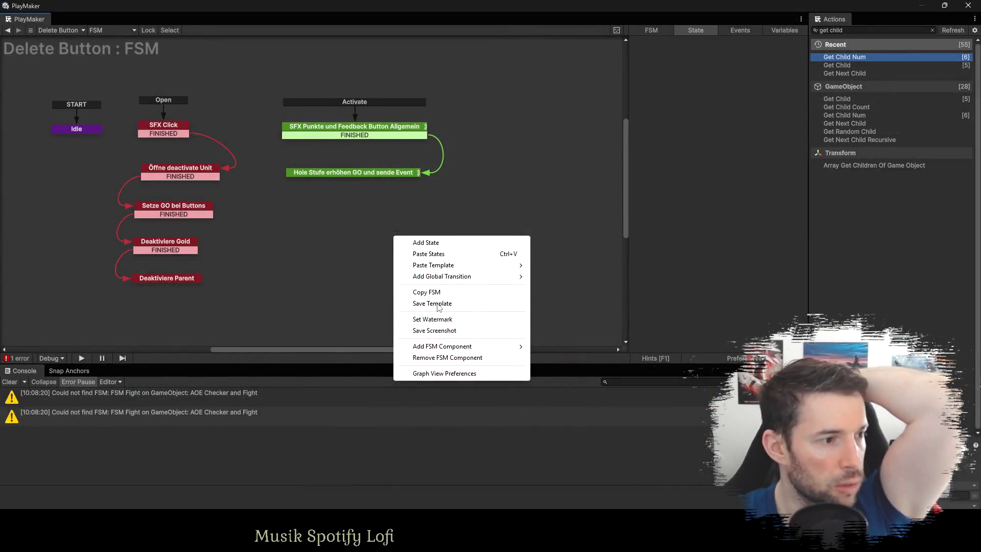
Save the FSM as template Update_Menu_Delete_Button in Playmaker Templates and use it.
click(438, 304)
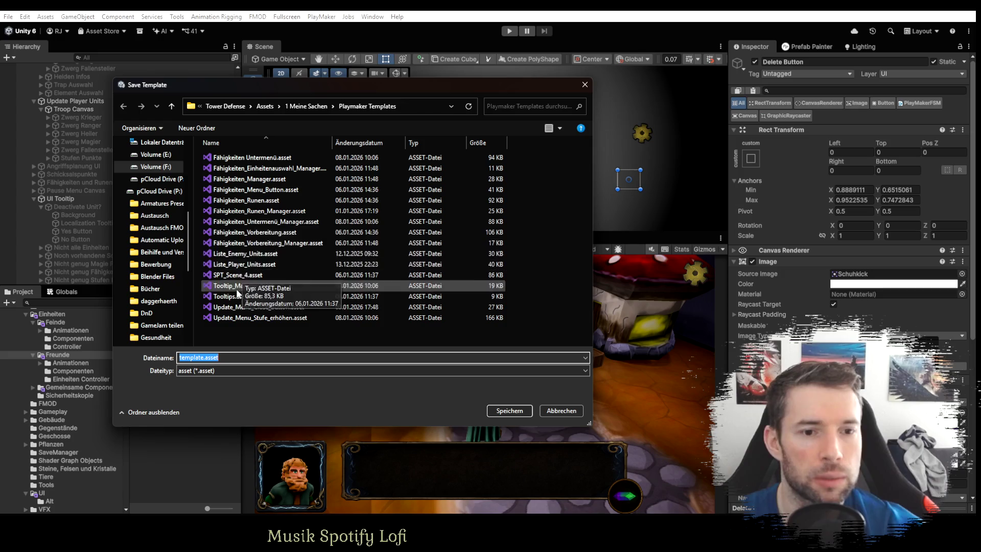
click(240, 307)
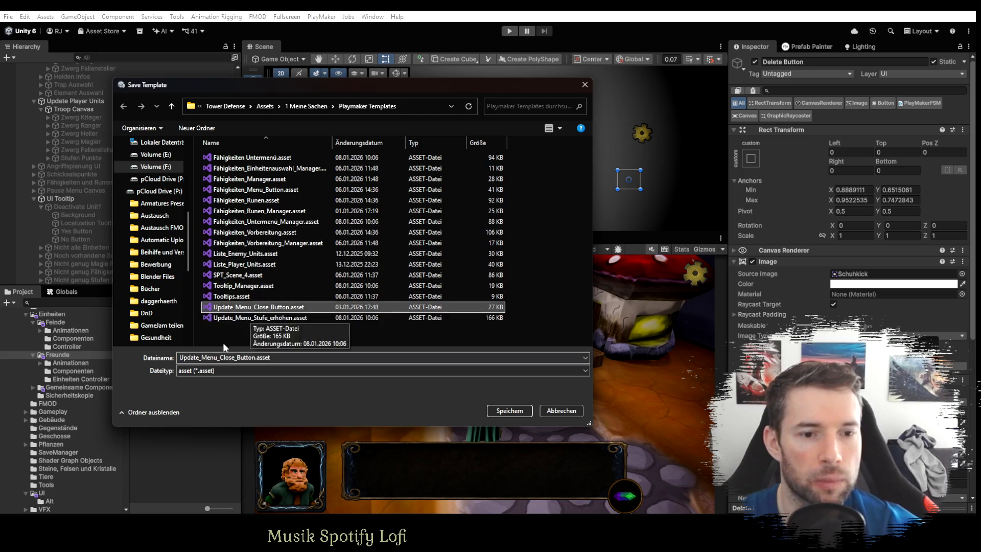
click(225, 357)
key(BackSpace)
key(BackSpace)
key(BackSpace)
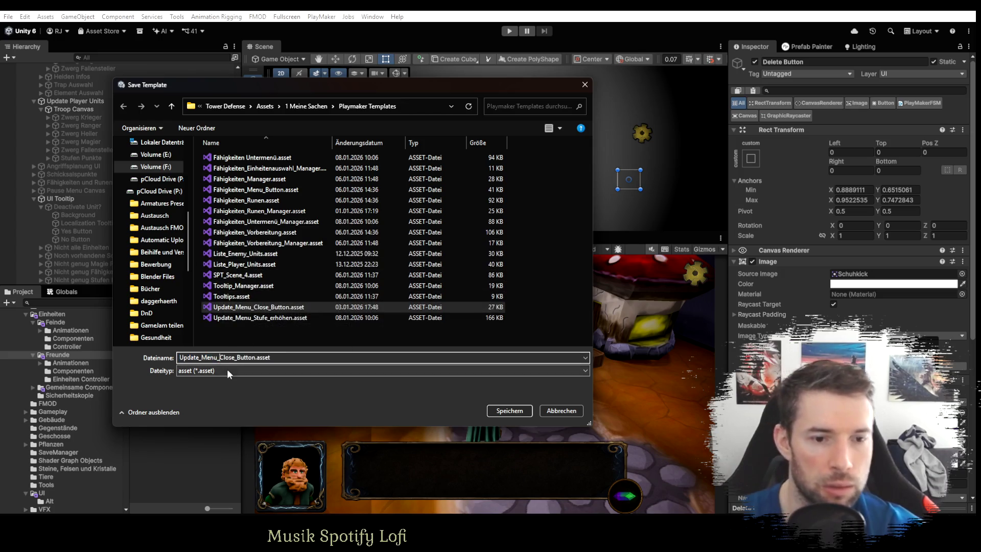
text(Delete)
key(Return)
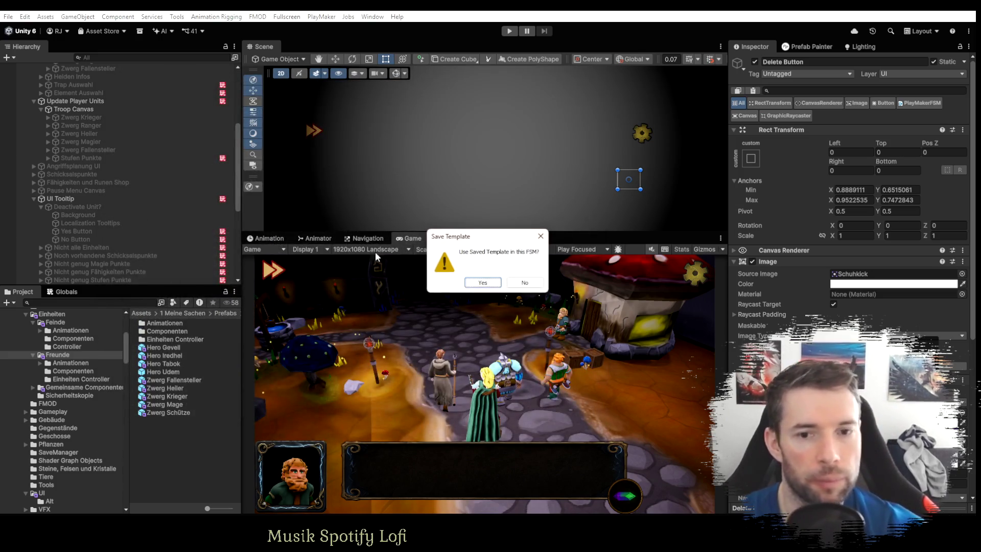
click(483, 282)
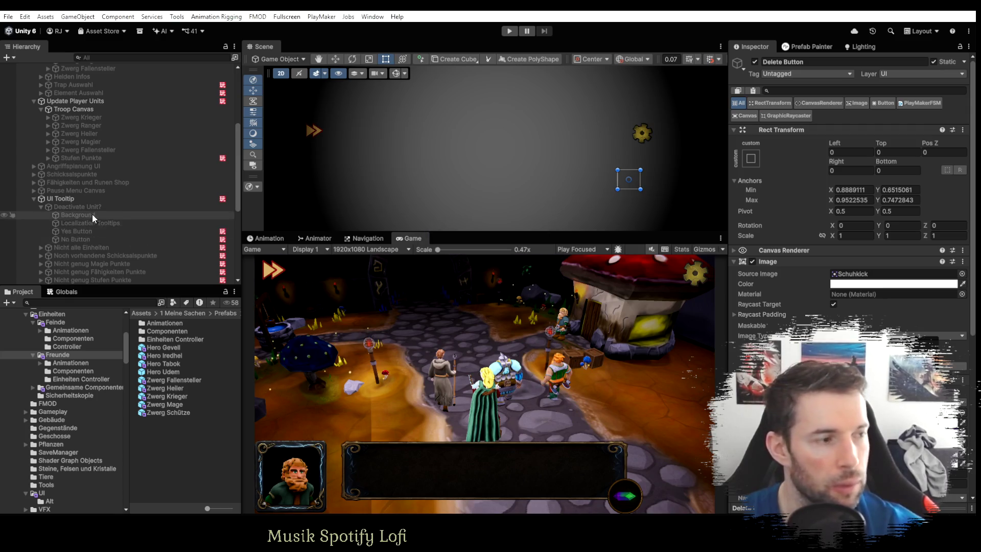
scroll(92, 214, up, 5)
scroll(106, 188, down, 7)
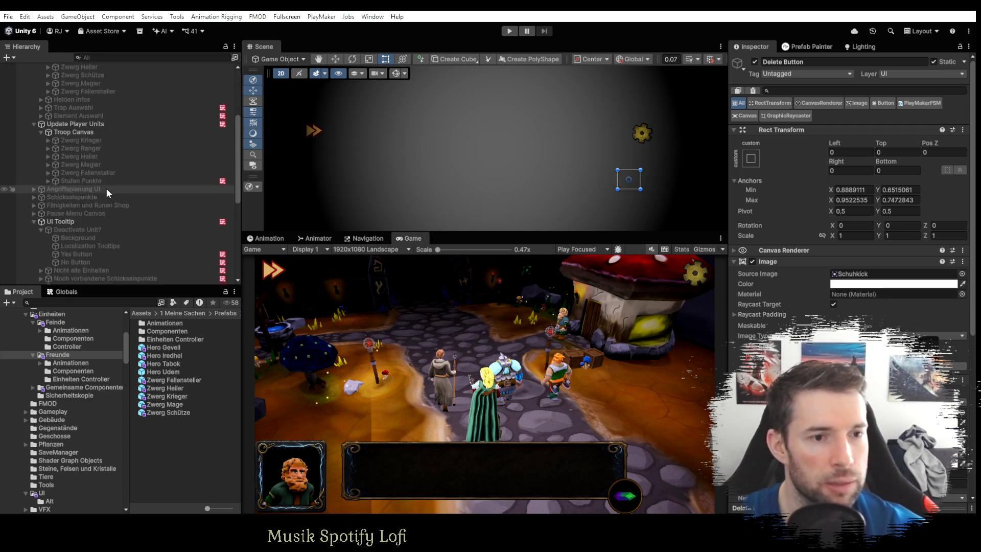
scroll(108, 185, up, 4)
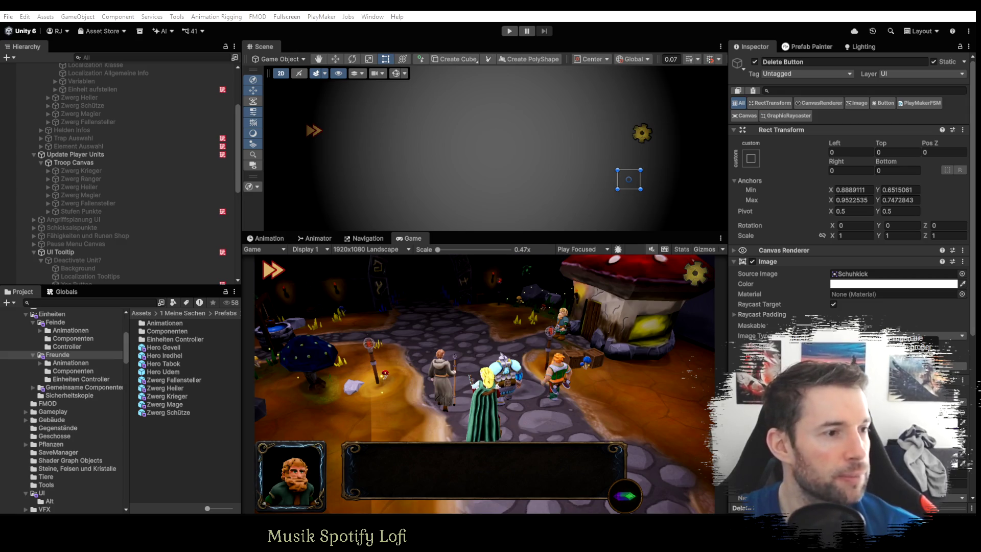
key(alt+Tab)
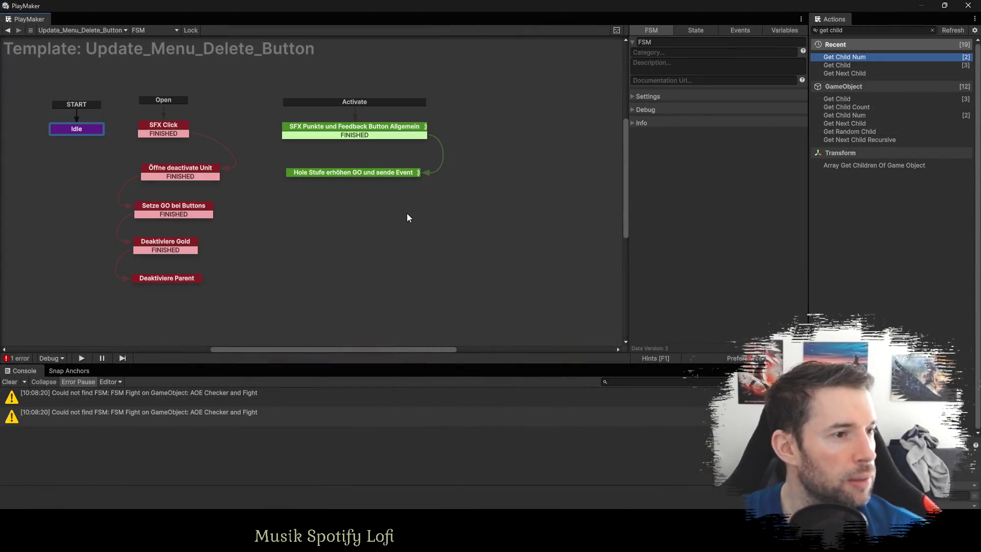
Switch back to the main Unity editor and scroll down the Hierarchy.
key(alt+Tab)
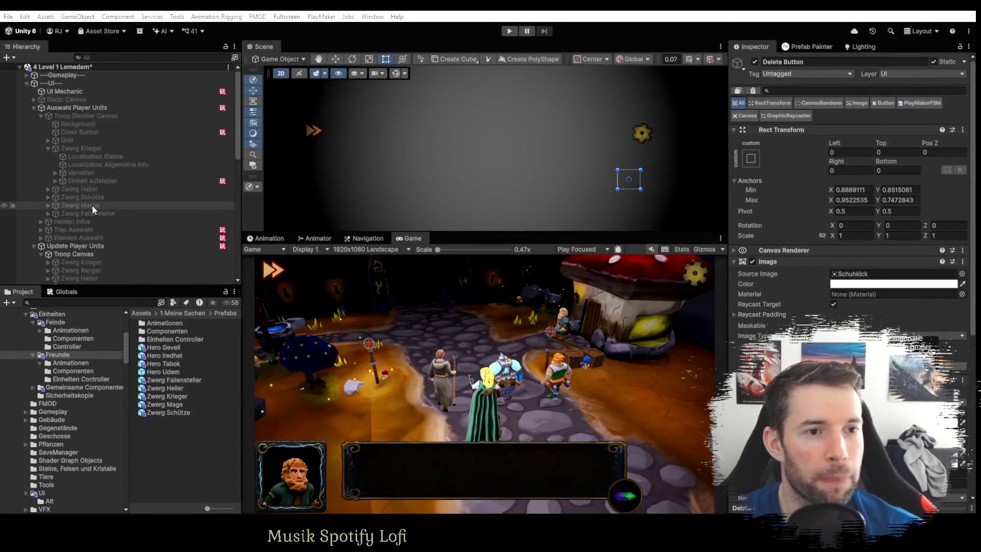
scroll(90, 196, down, 2)
scroll(70, 185, down, 8)
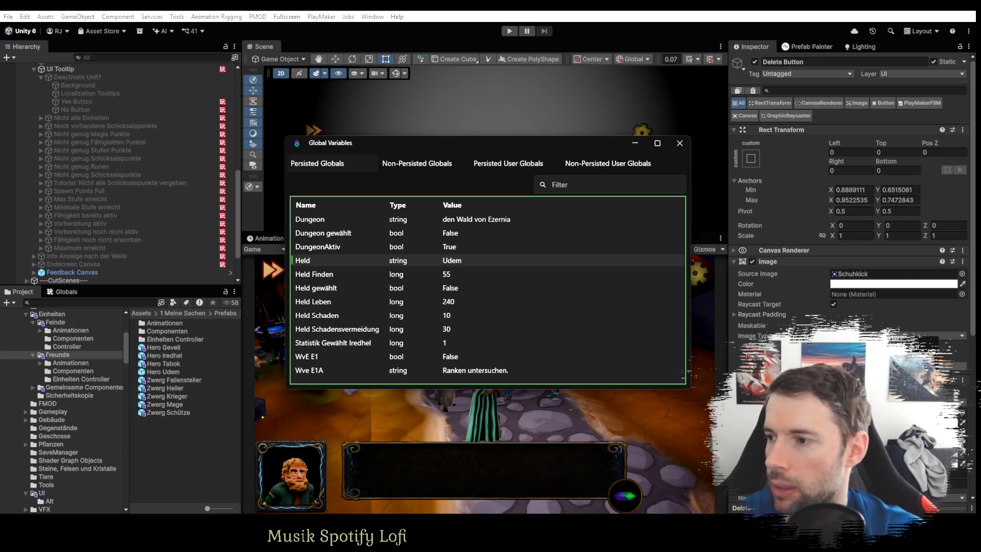
mouse_move(801, 126)
mouse_down()
mouse_move(453, 125)
mouse_move(524, 29)
mouse_move(426, 47)
mouse_up()
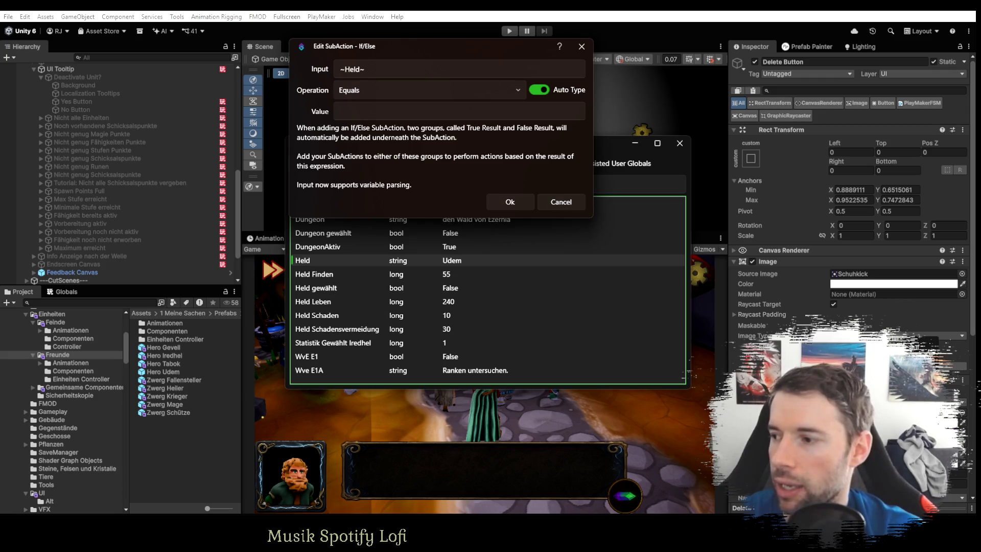
click(562, 202)
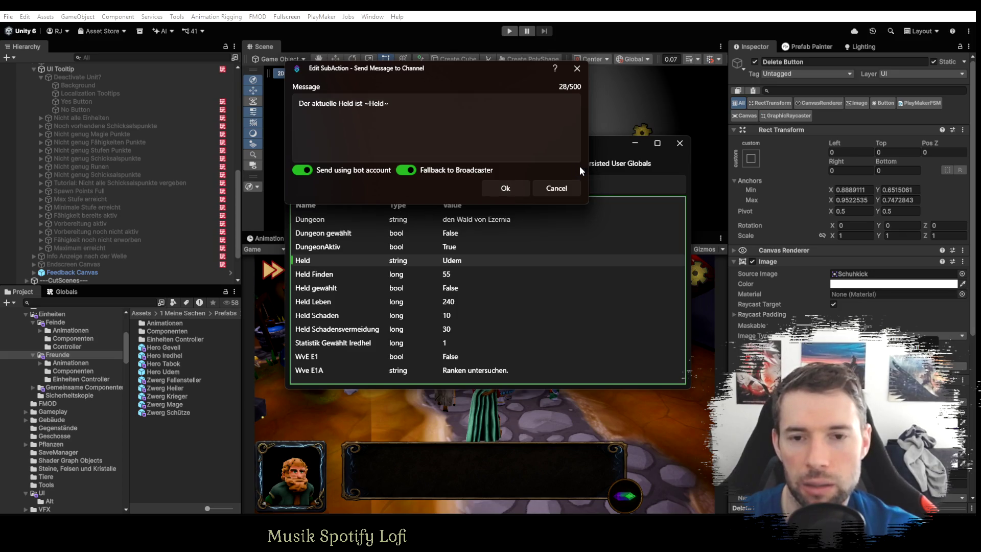
click(553, 189)
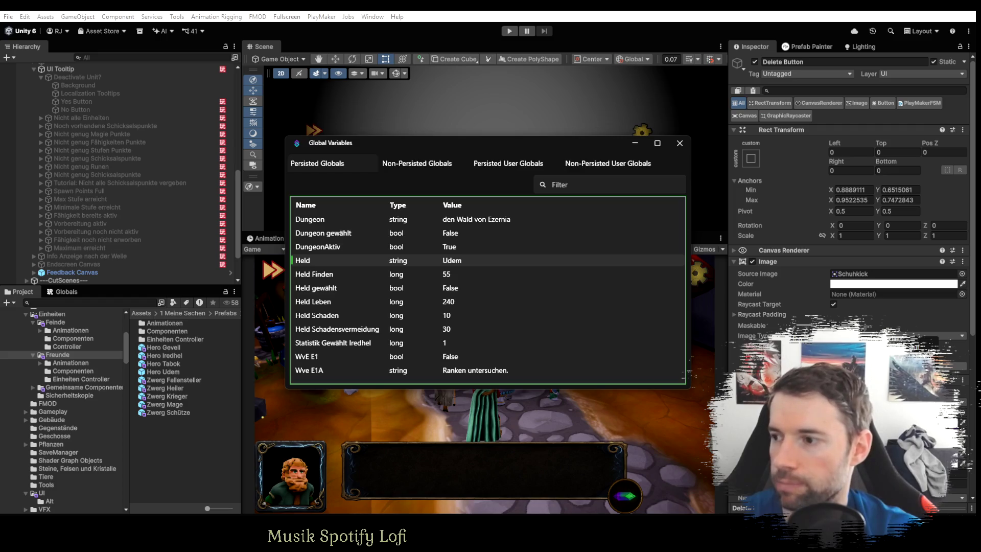
Close the Global Variables window.
click(679, 143)
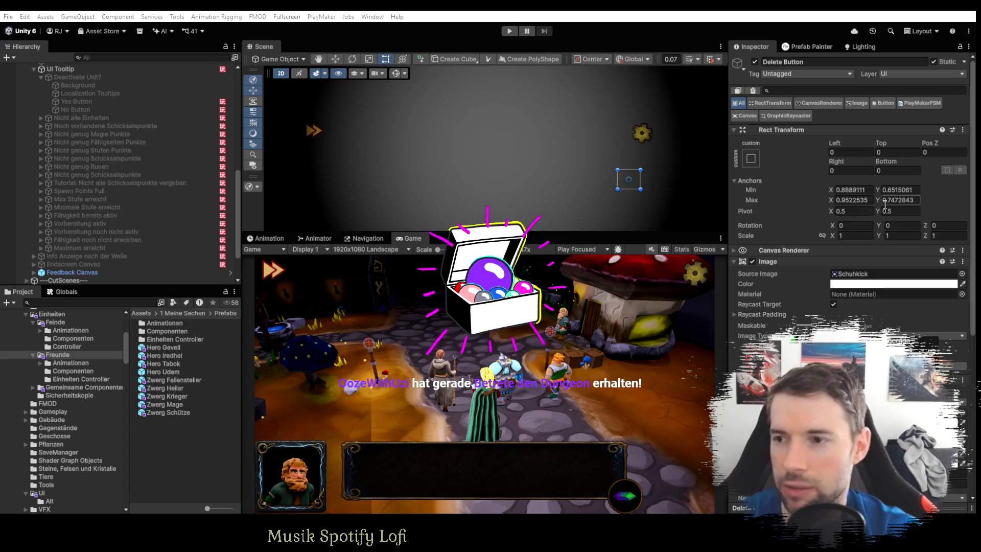
Open Streamer.bot's Global Variables list with Ctrl+G and select Held gewählt.
key(ctrl+g)
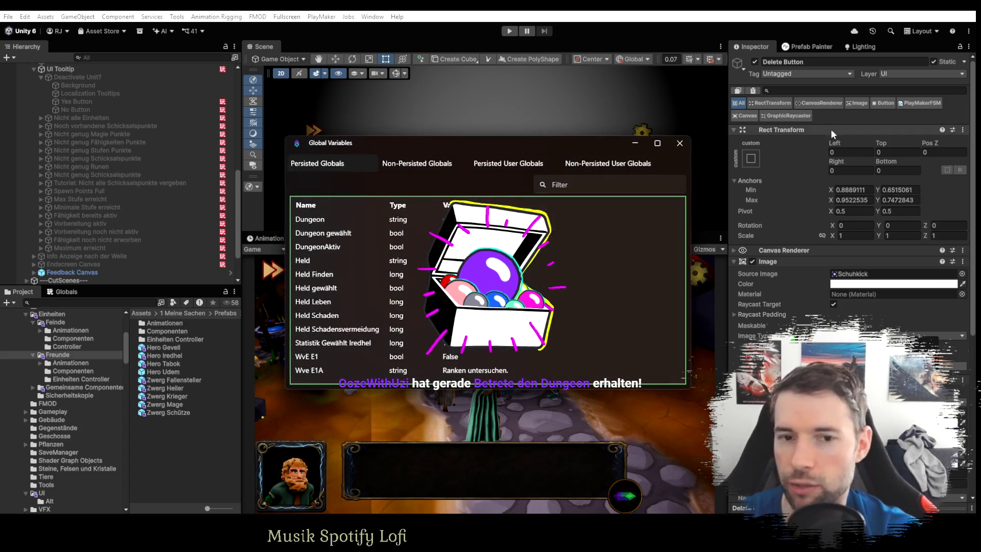
click(360, 288)
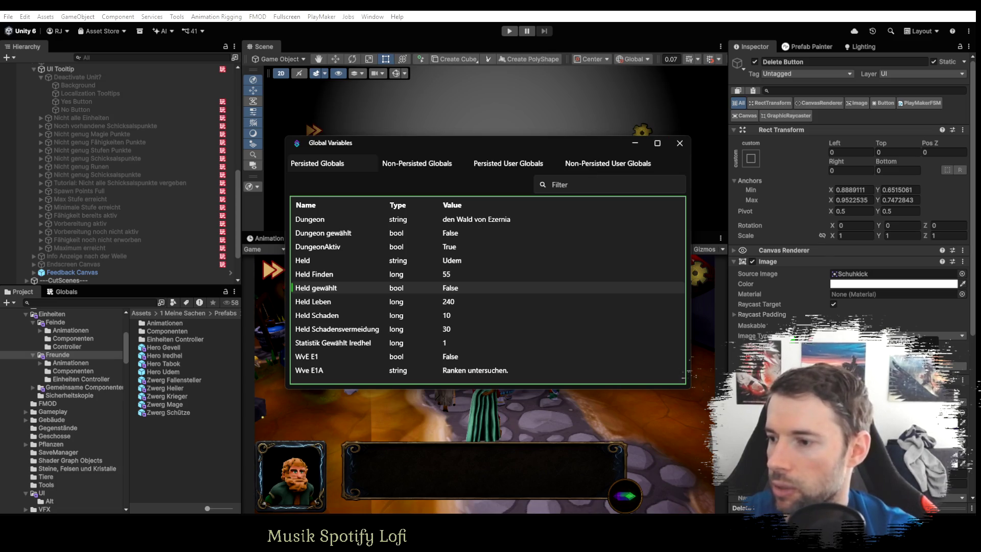
key(alt+Tab)
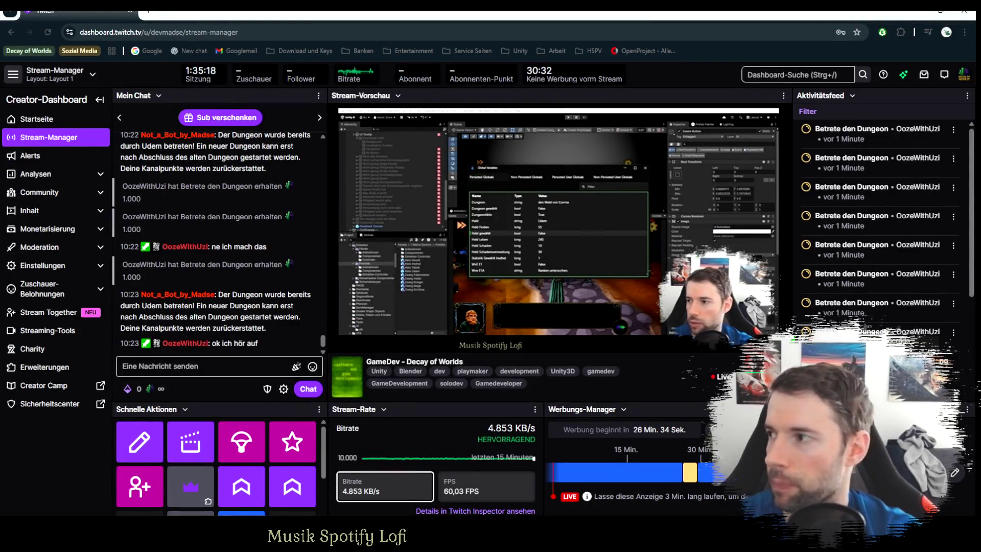
Minimize the browser showing the Twitch Stream Manager to return to Unity.
click(924, 11)
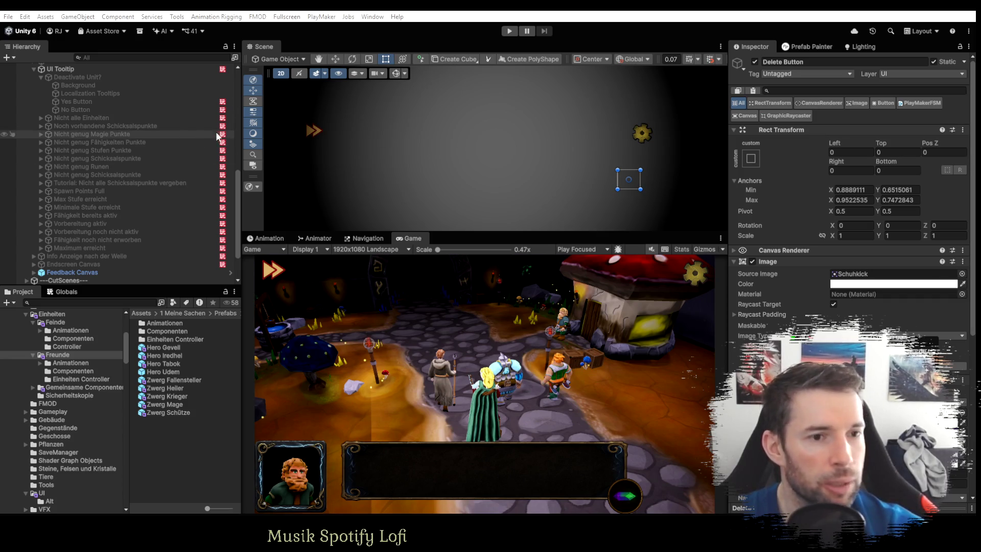
Expand the Zwerg Krieger and Zwerg Ranger units and select Zwerg Ranger's Delete Button.
scroll(87, 179, up, 10)
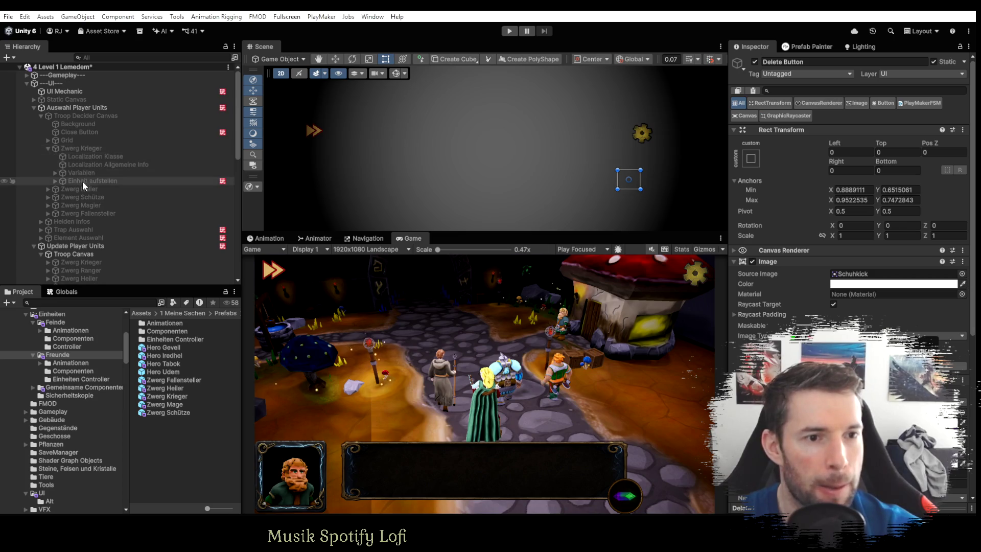
scroll(51, 250, down, 3)
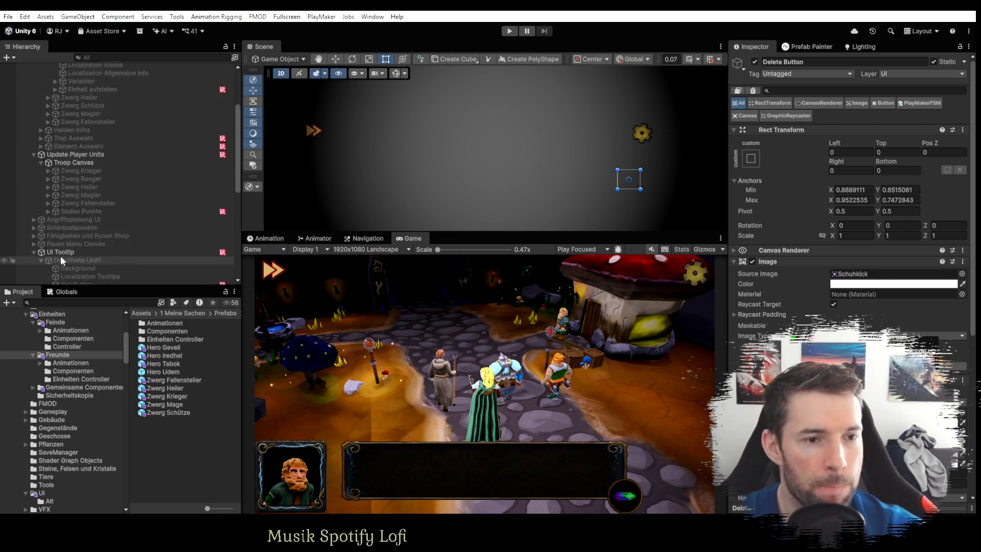
click(47, 170)
scroll(93, 221, down, 4)
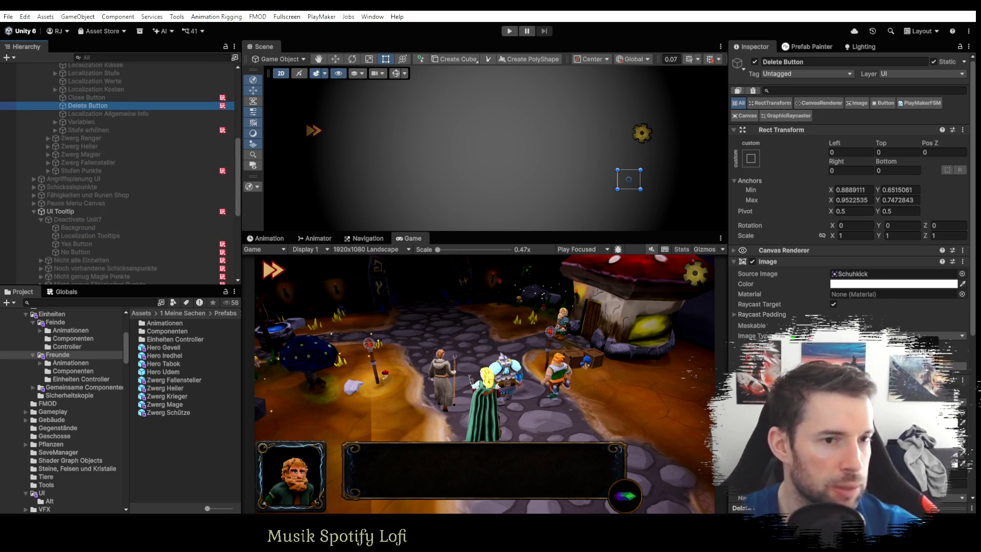
click(47, 137)
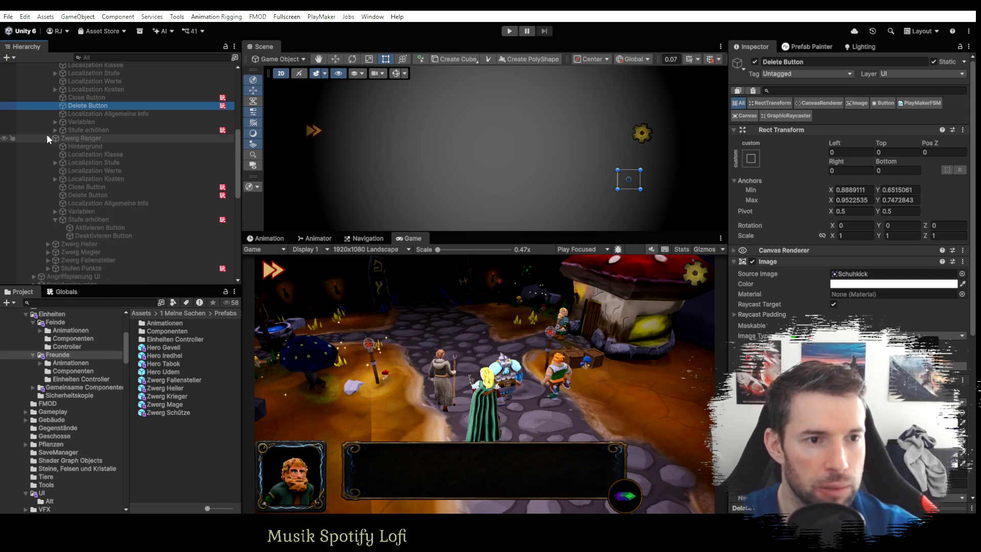
click(82, 195)
click(253, 401)
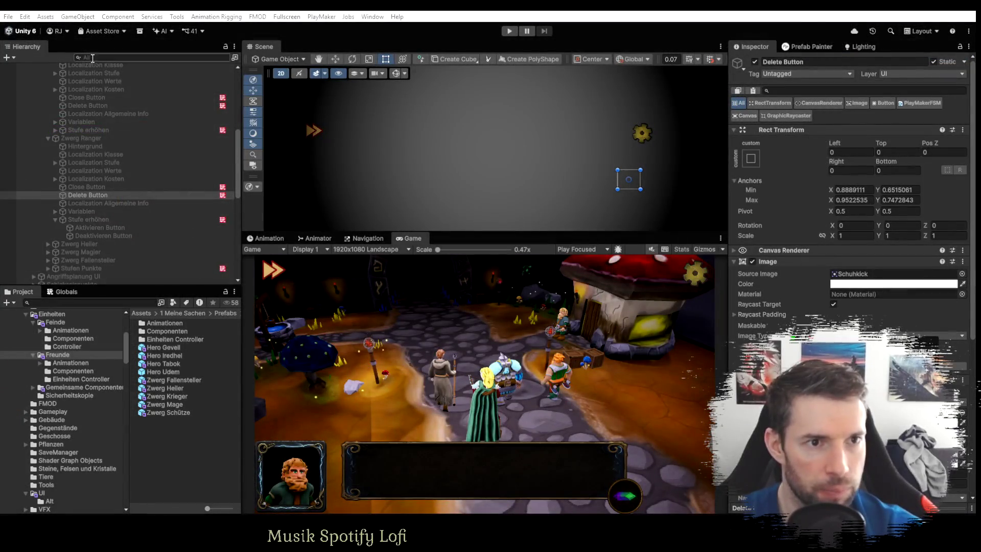
Filter the Hierarchy by 'Delete' and select all four Delete Buttons together.
click(92, 58)
text(Delete Bu)
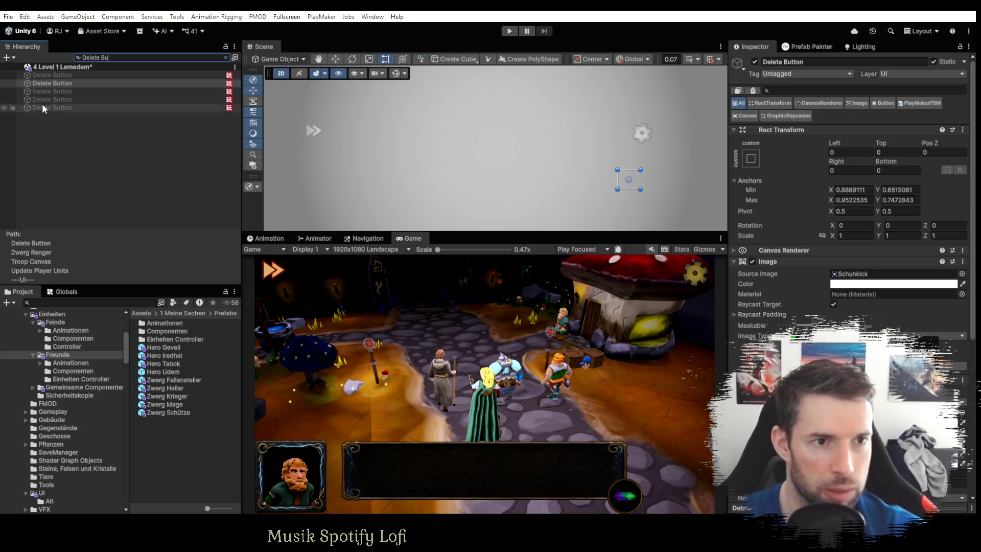
click(57, 75)
click(58, 81)
shift+click(58, 107)
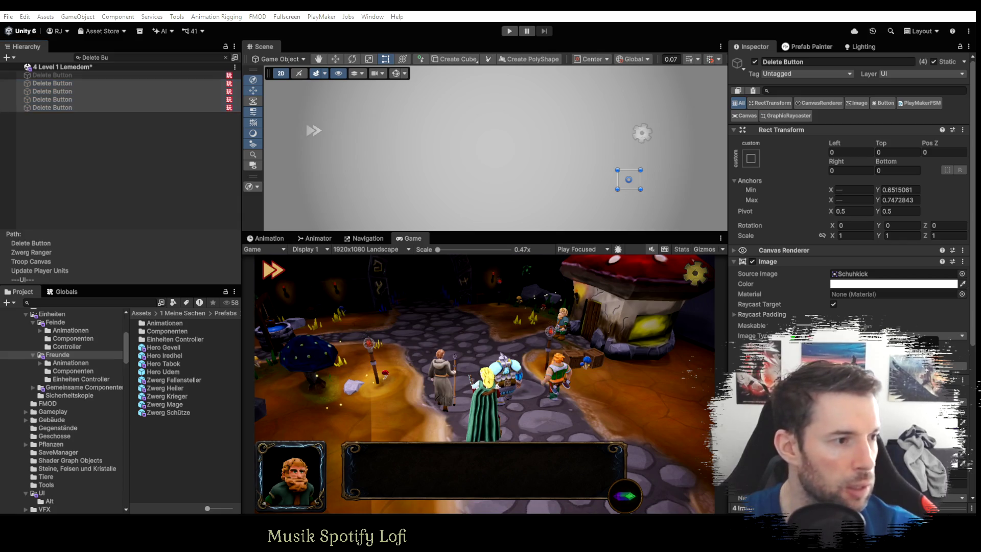
key(alt+Tab)
right_click(452, 200)
Replace the buttons' FSM with the Update_Menu_Delete_Button template on all four.
click(487, 319)
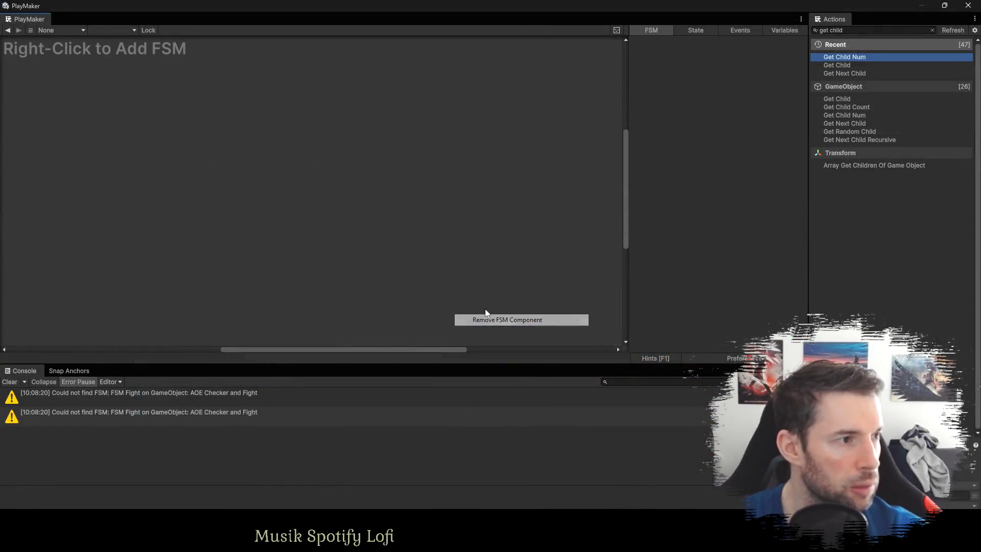
right_click(345, 158)
mouse_move(471, 193)
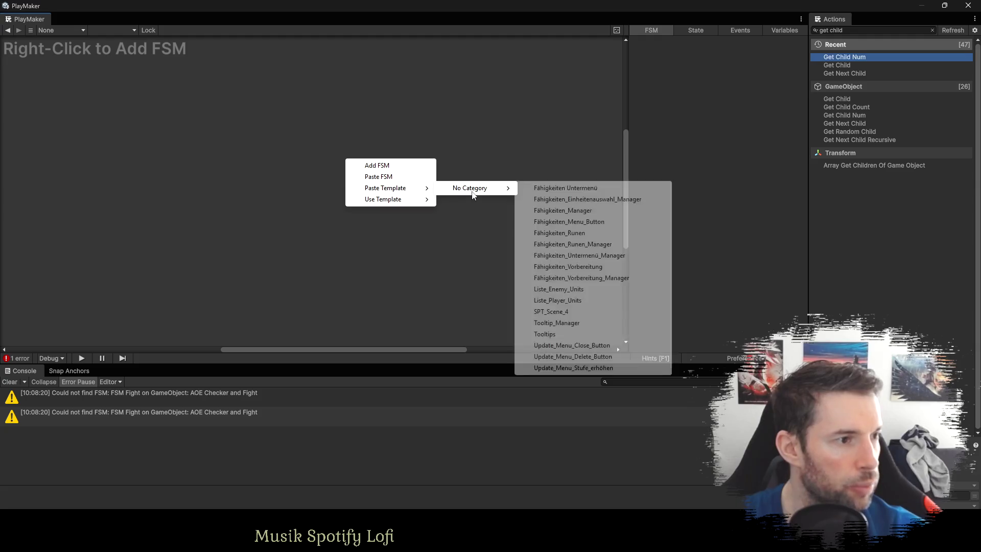
click(593, 357)
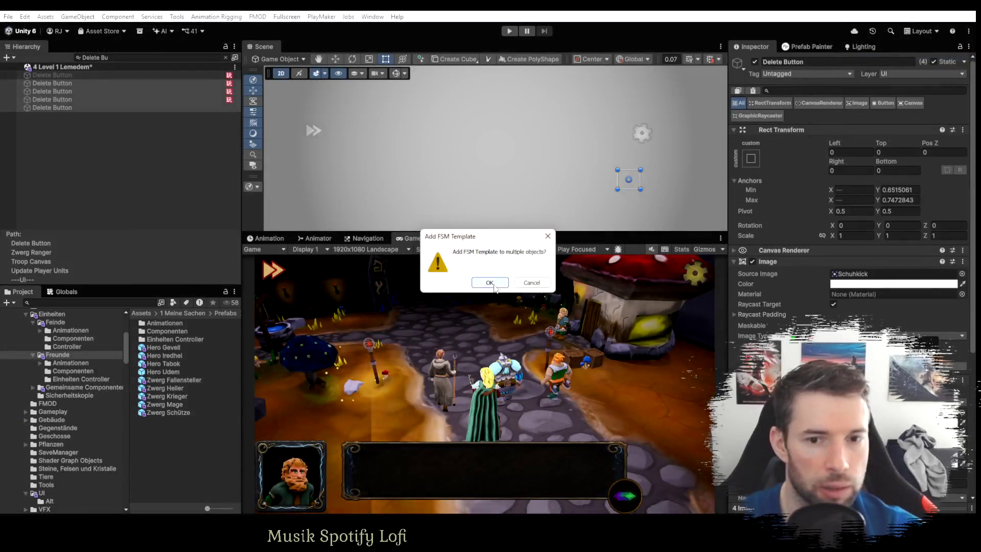
click(479, 280)
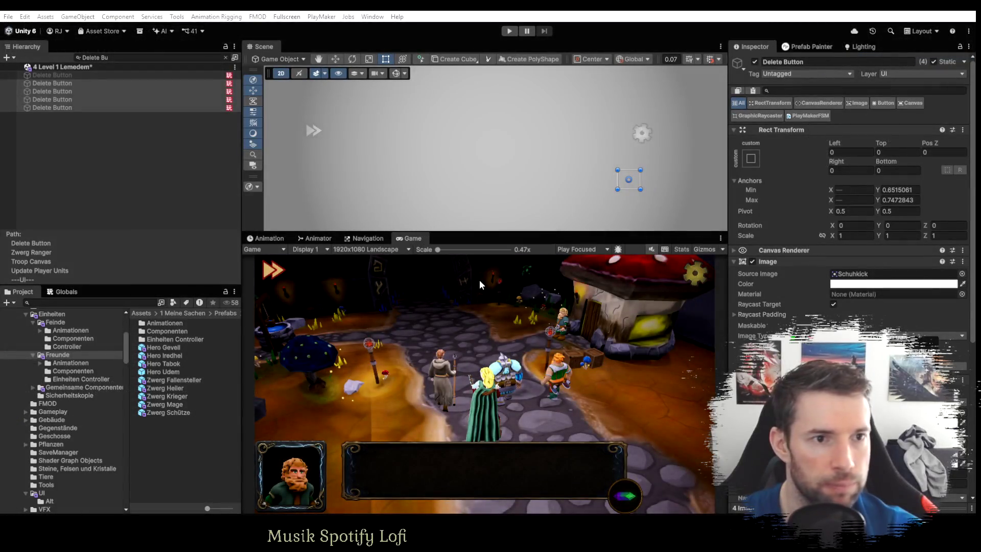
Check that the second Delete Button's On Click sends the Open event, and ping it in the Hierarchy.
click(67, 84)
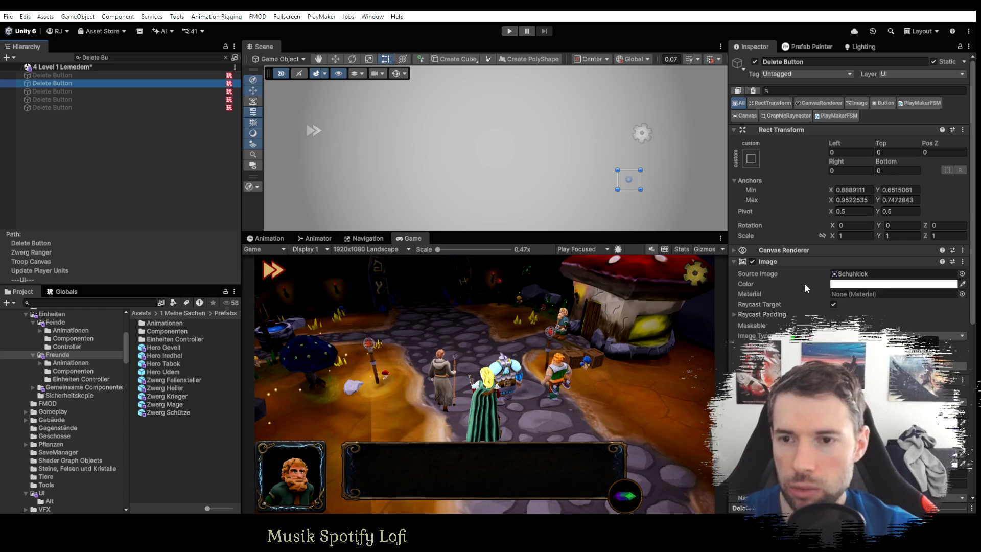
scroll(798, 256, down, 3)
scroll(799, 257, down, 4)
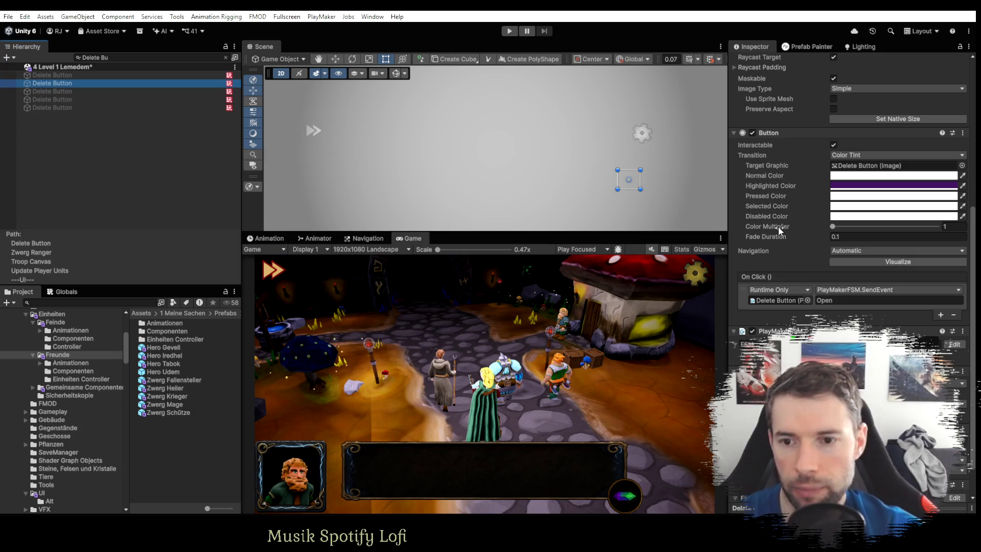
click(771, 297)
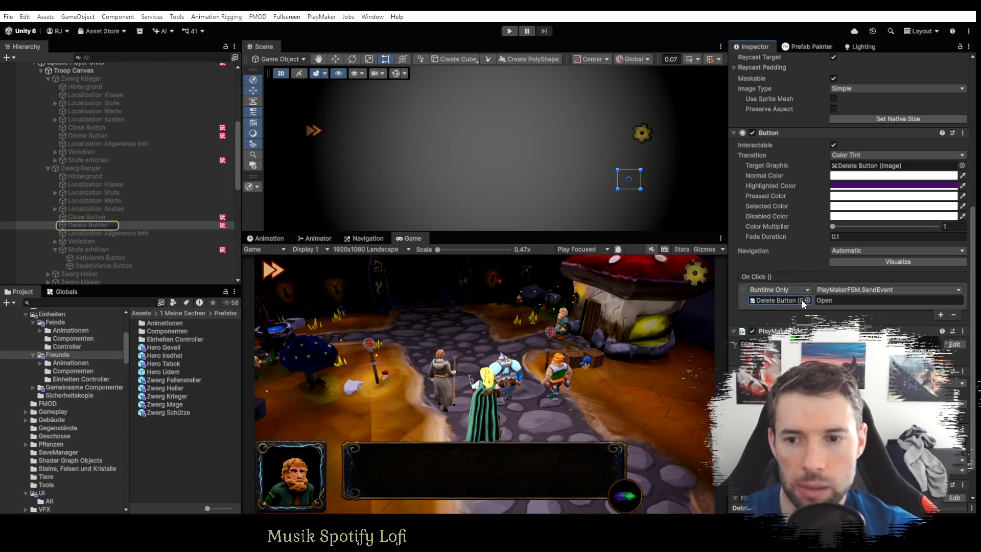
scroll(831, 188, up, 4)
scroll(830, 184, up, 3)
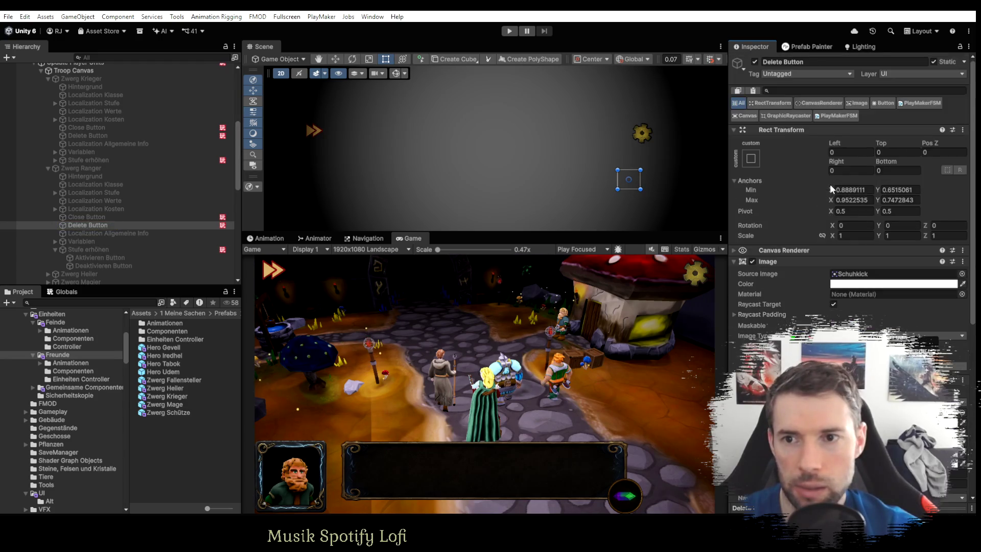
Remove both PlayMakerFSM components from the currently inspected Delete Button.
click(912, 103)
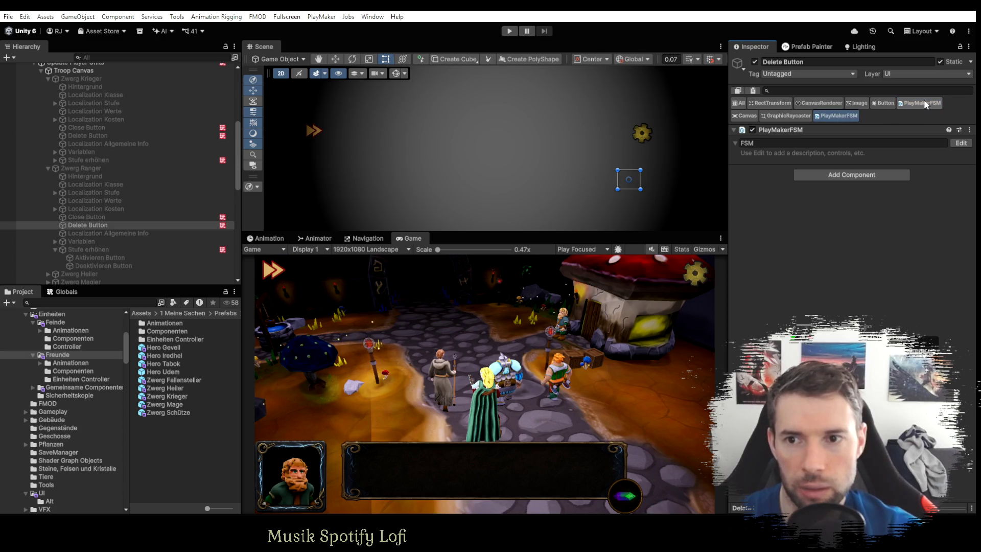
right_click(920, 102)
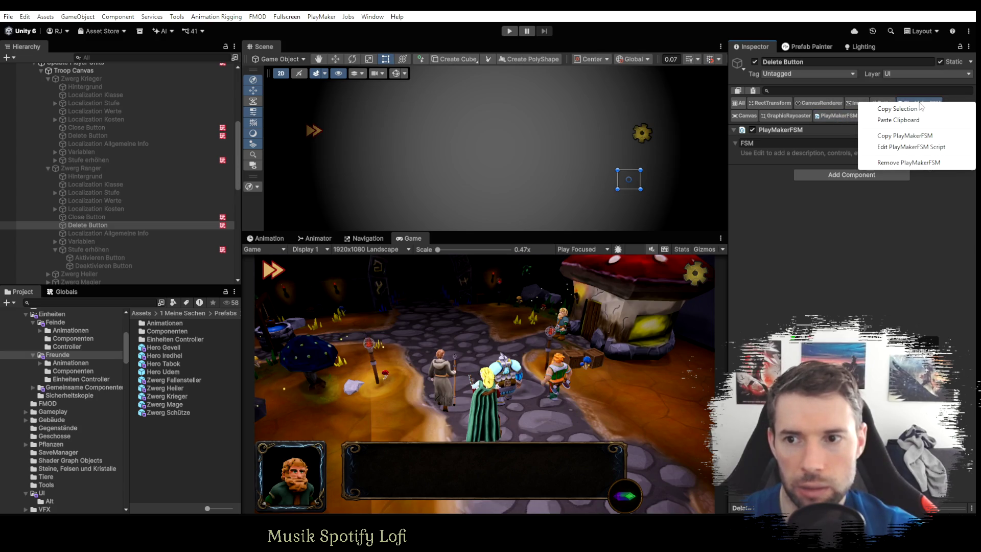
click(893, 163)
click(808, 115)
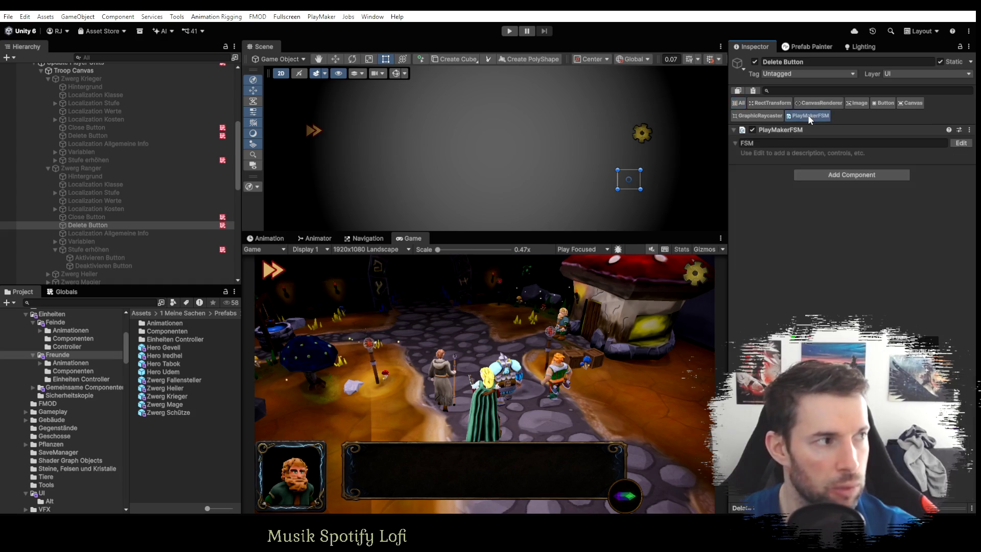
right_click(808, 115)
click(863, 179)
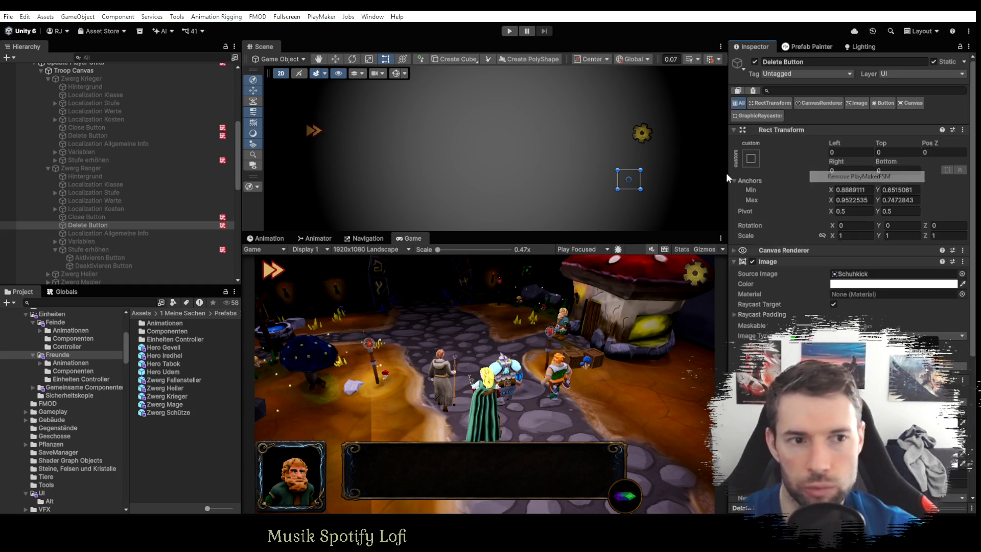
Search the Hierarchy for 'delete' and remove the shared PlayMakerFSM from three Delete Buttons.
click(103, 57)
text(de)
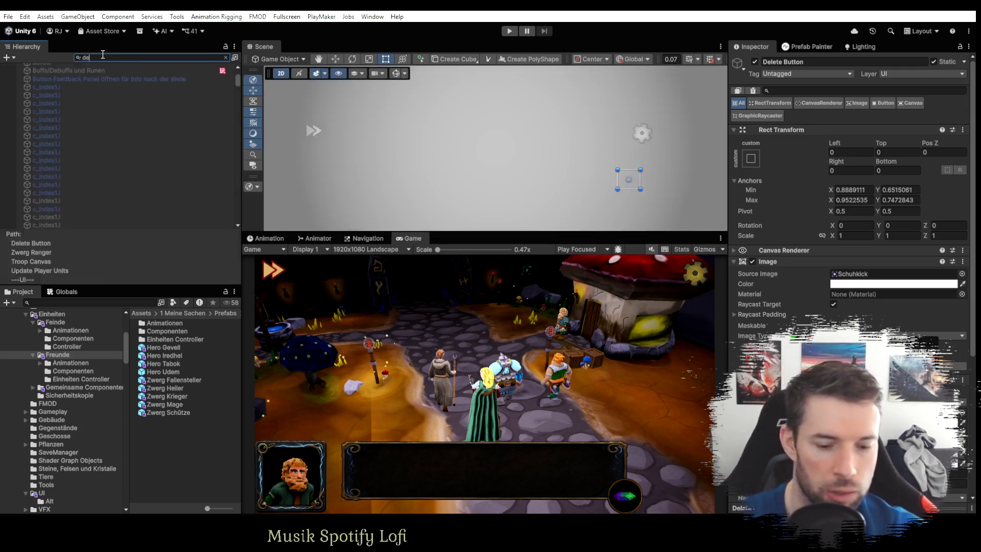
text(lete)
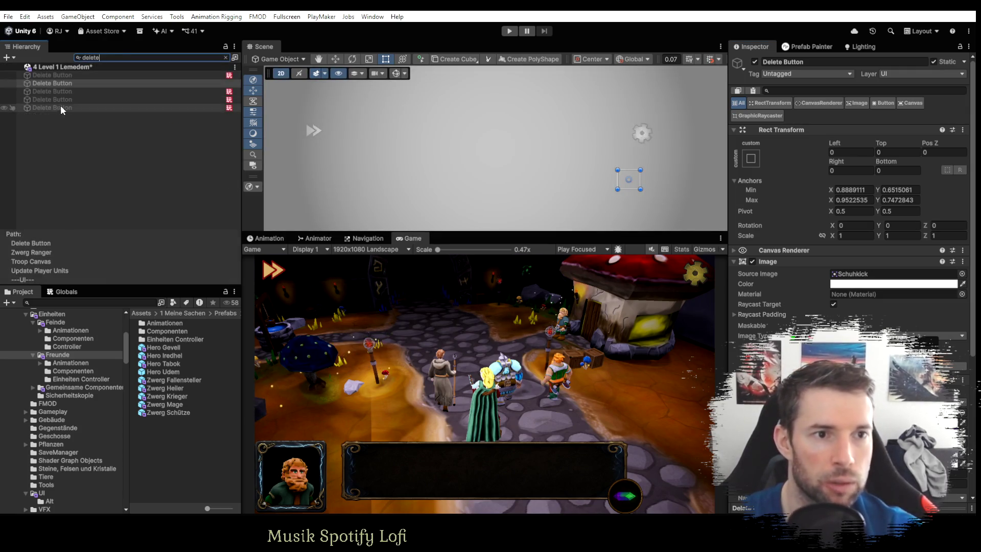
shift+click(60, 106)
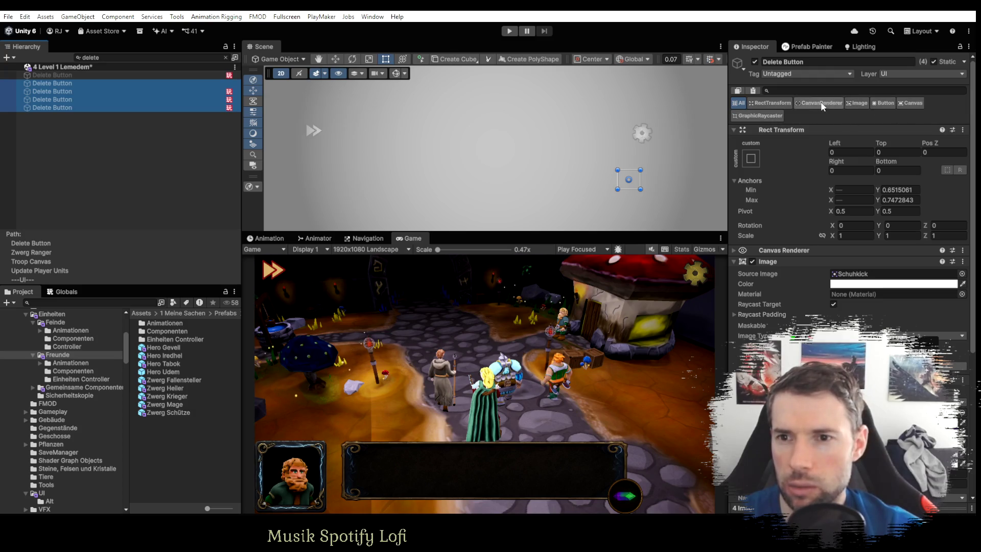
click(61, 92)
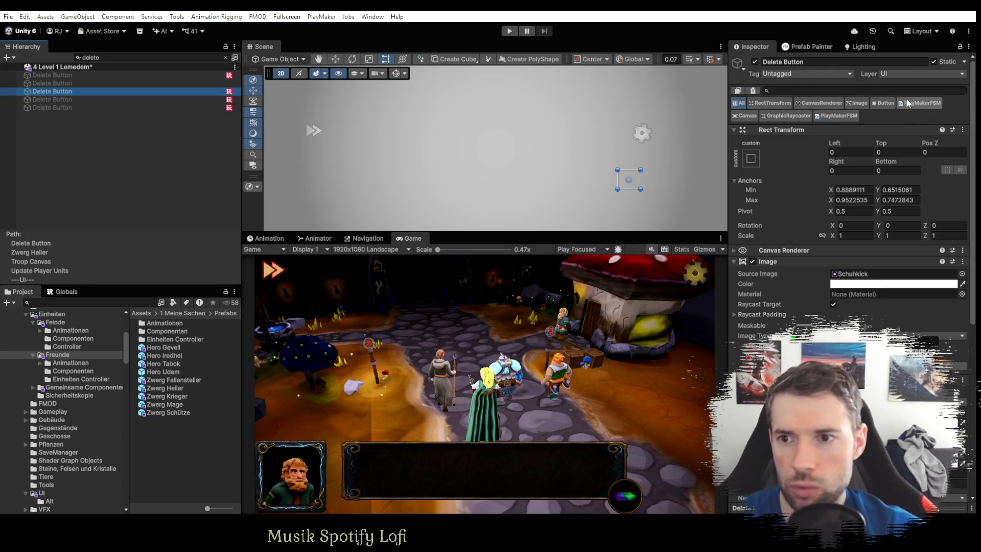
ctrl+click(138, 107)
ctrl+click(72, 100)
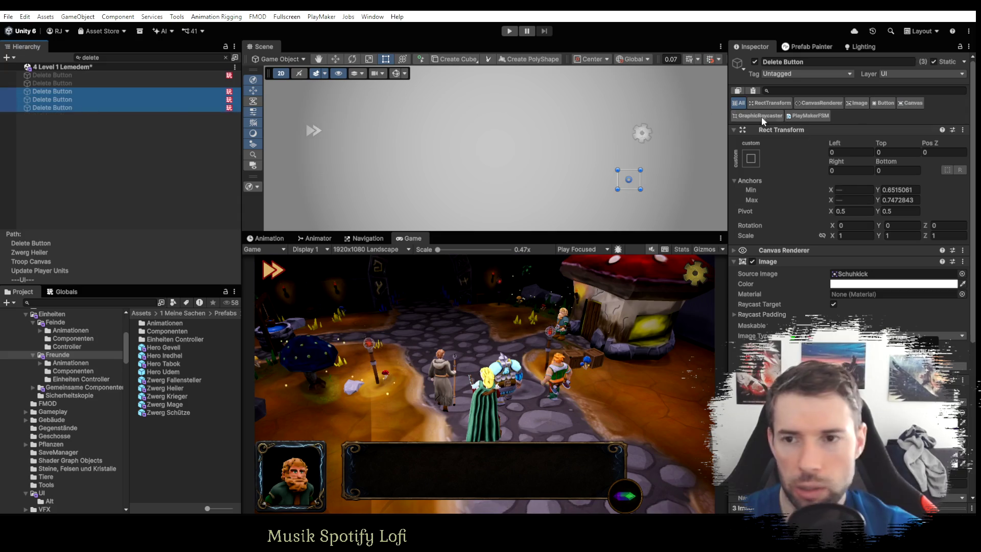
right_click(808, 115)
click(862, 177)
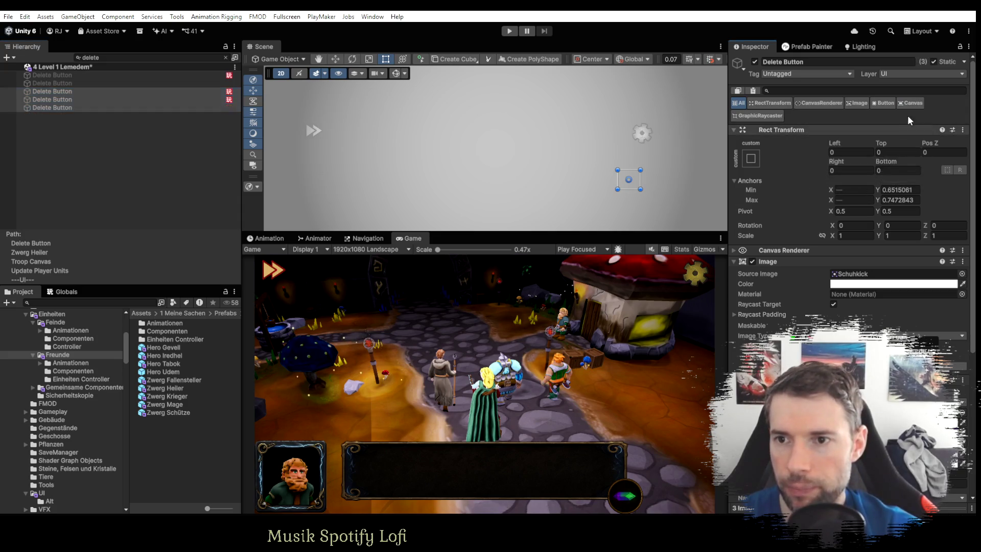
Remove the leftover PlayMakerFSMs from the remaining Delete Buttons, then select all four.
click(49, 98)
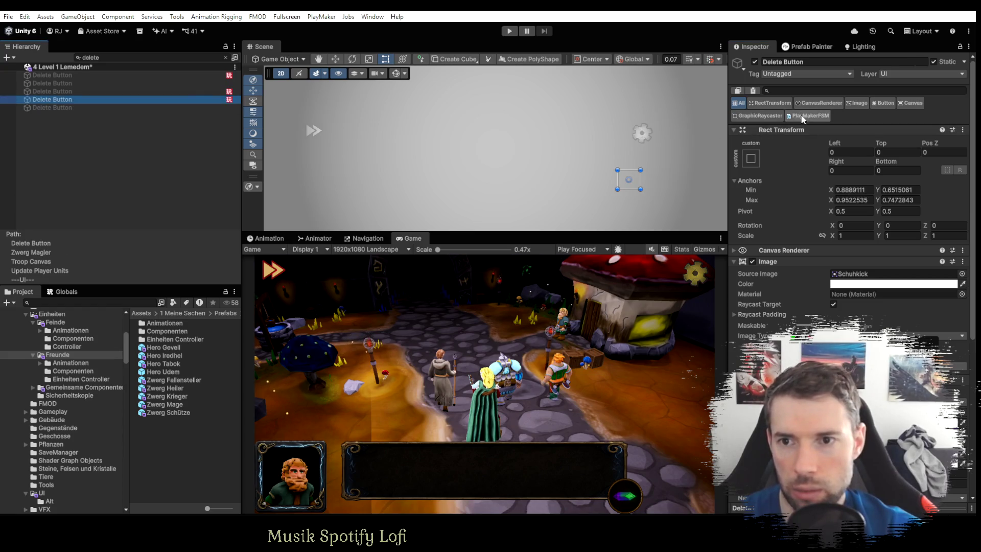
right_click(807, 115)
click(852, 177)
click(54, 91)
right_click(796, 117)
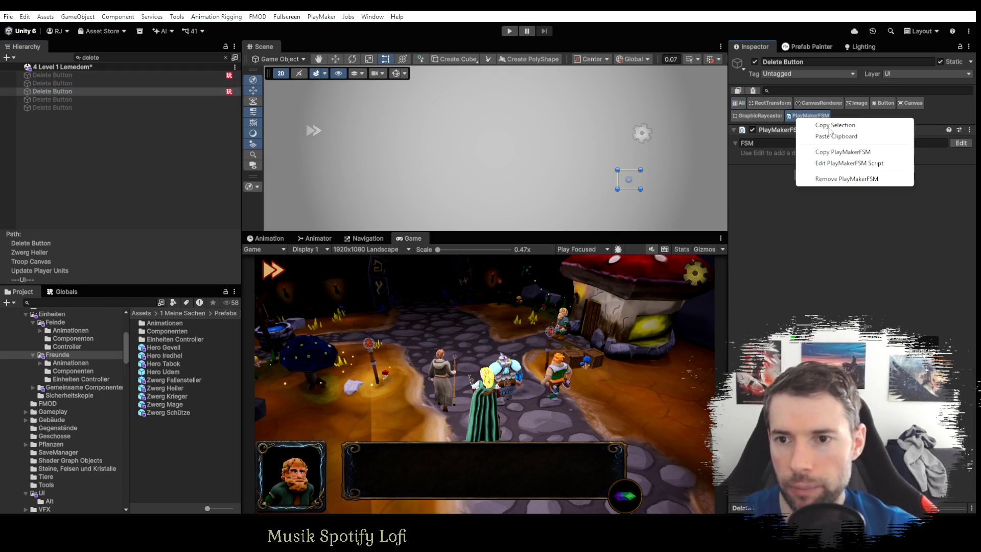
click(831, 184)
click(51, 83)
shift+click(51, 107)
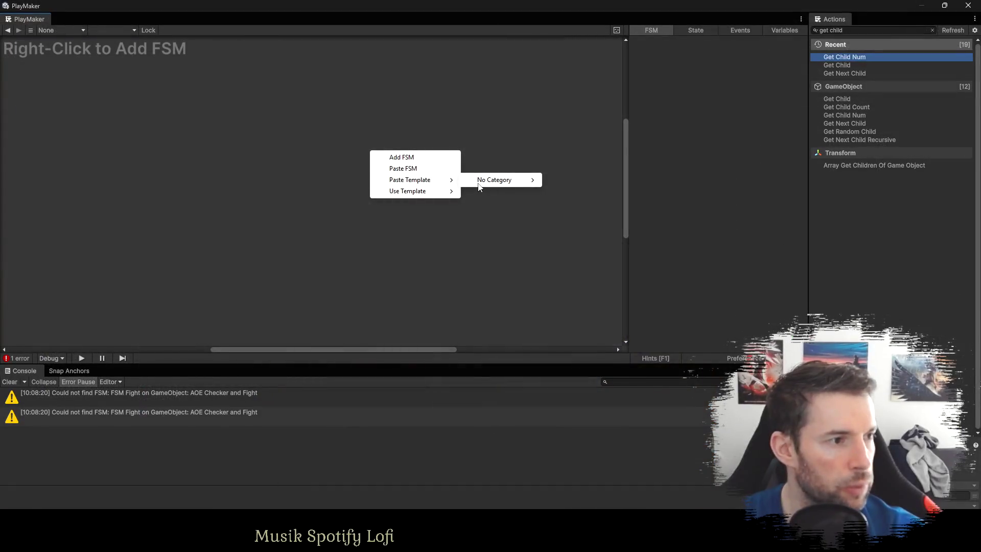
Add the Update_Menu_Delete_Button template FSM to every Delete Button, confirming for multiple objects.
mouse_move(486, 187)
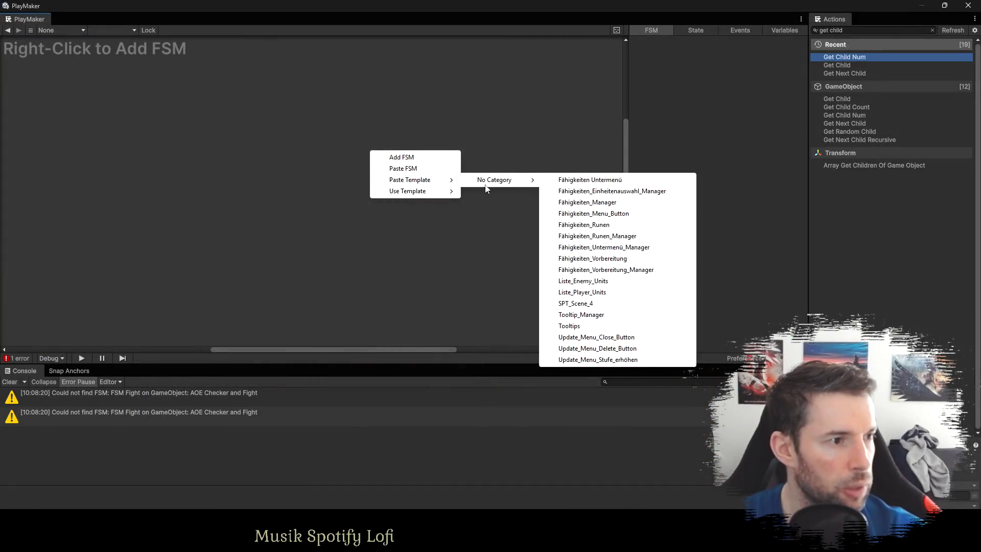
click(620, 353)
key(Return)
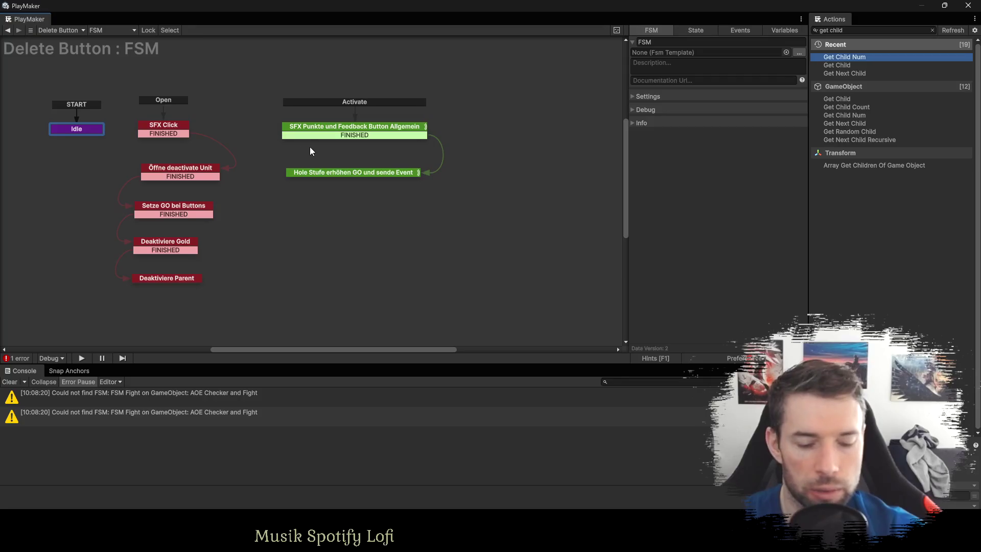
right_click(237, 147)
mouse_move(312, 186)
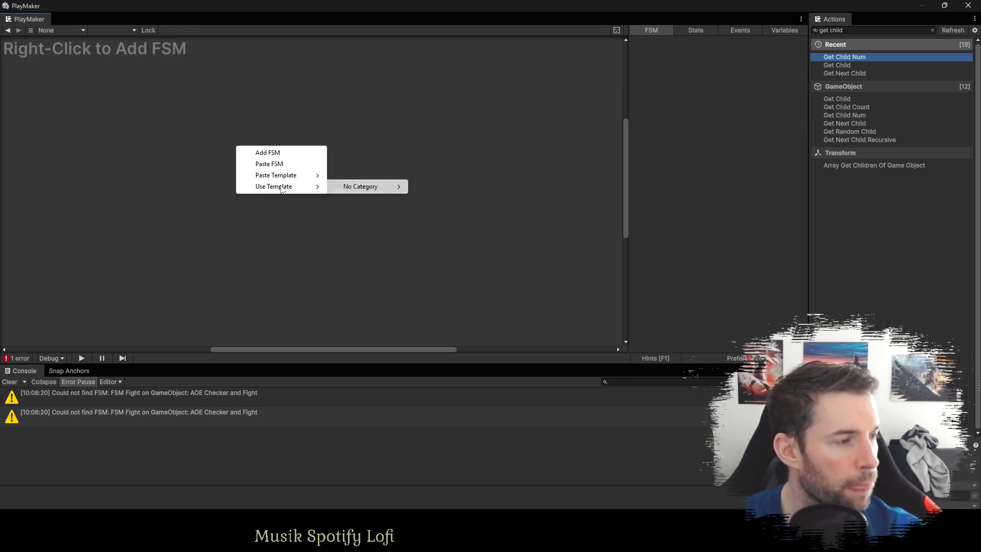
mouse_move(378, 188)
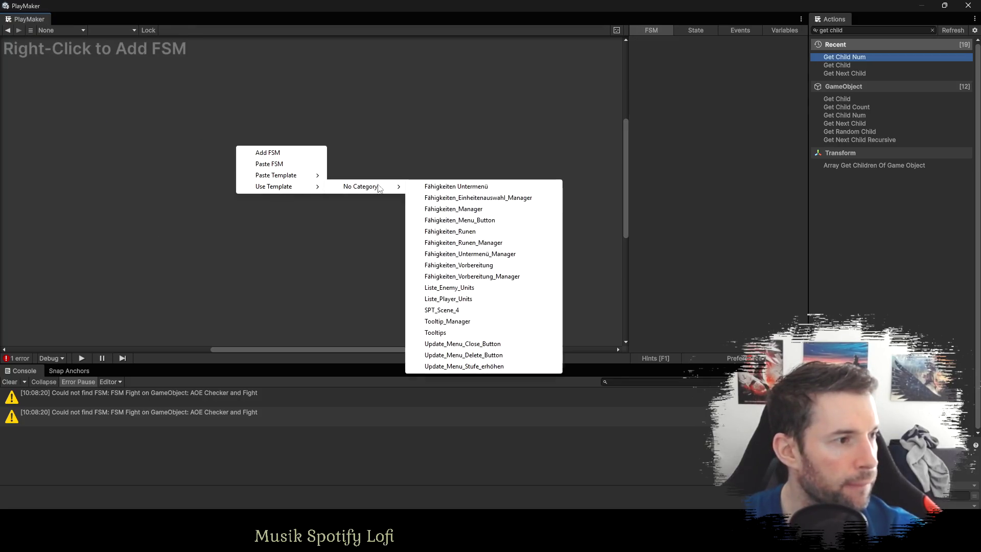
click(466, 357)
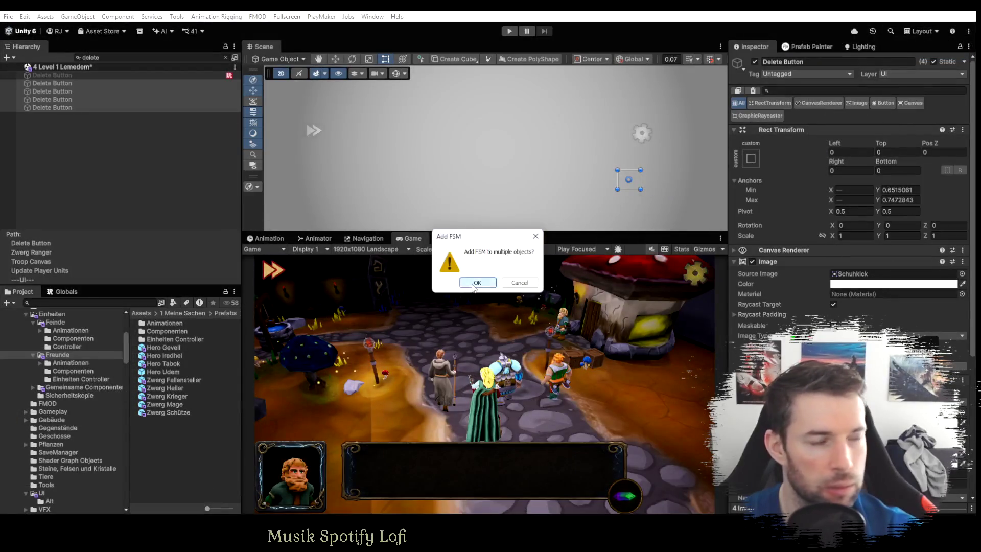
click(477, 281)
click(58, 84)
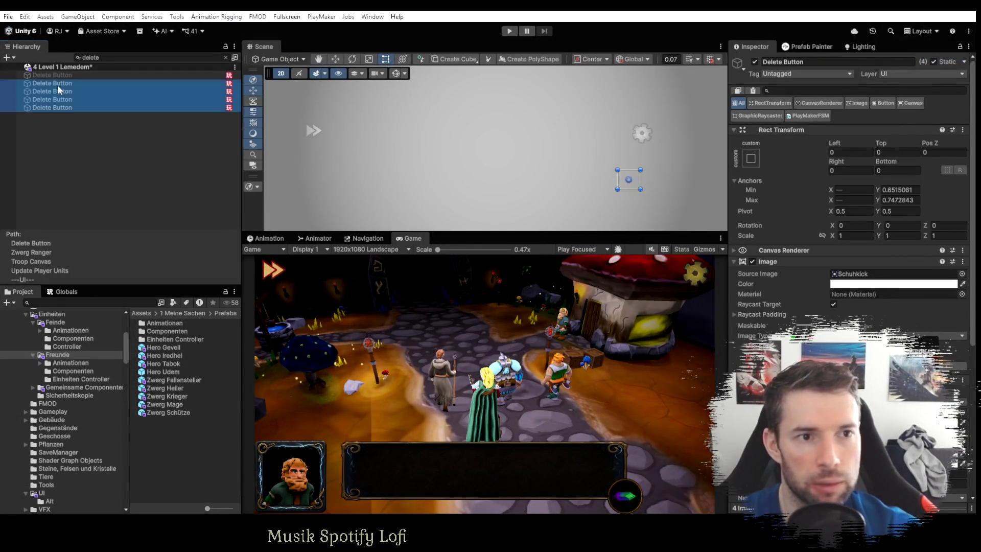
scroll(813, 287, down, 8)
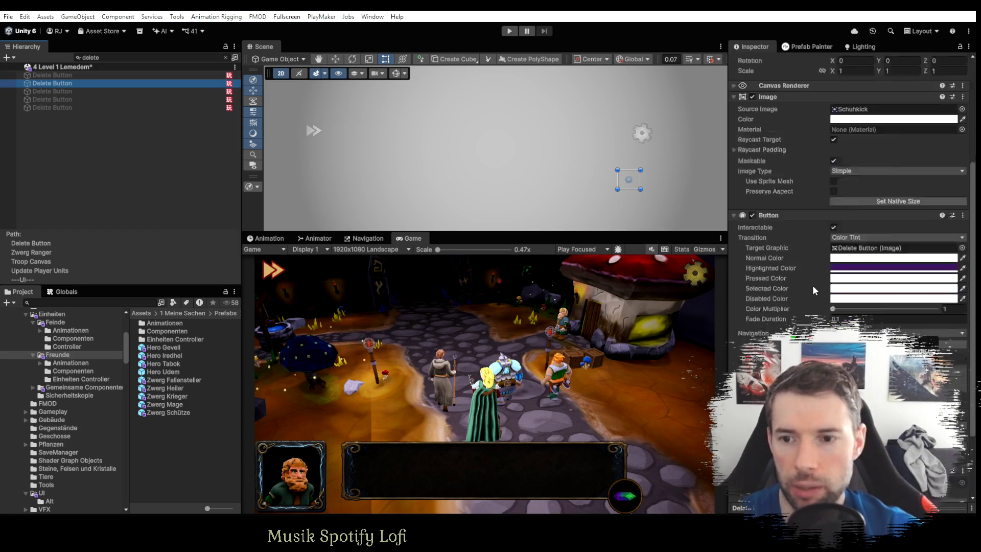
Make Zwerg Ranger's and Zwerg Heiler's Delete Buttons their own On Click targets calling PlayMakerFSM.SendEvent.
drag(230, 131, 775, 292)
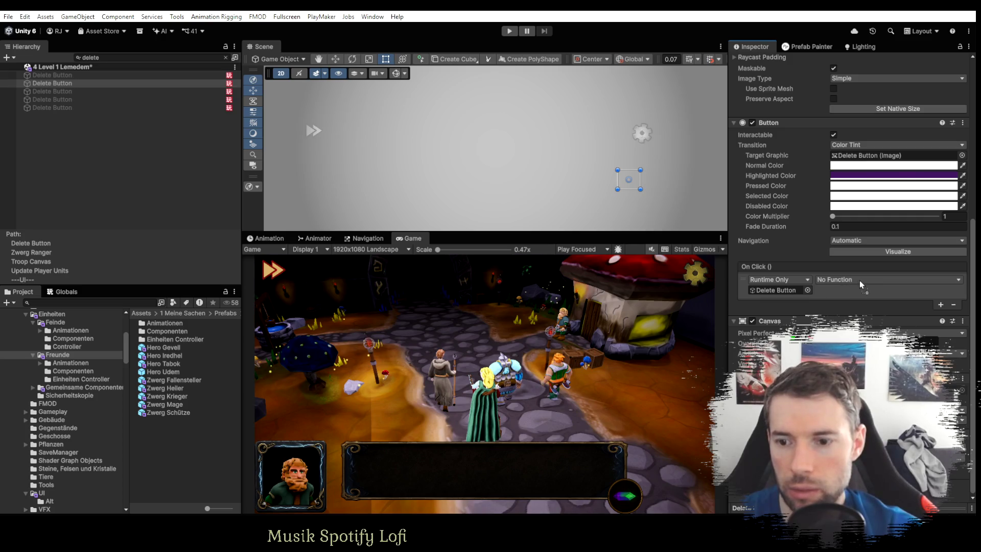
click(880, 280)
mouse_move(864, 340)
click(723, 307)
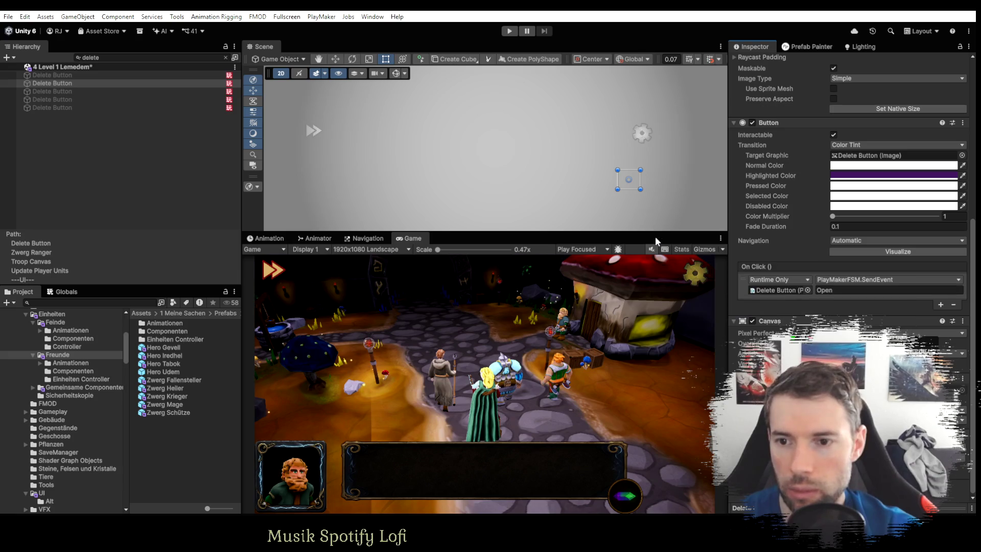
click(54, 75)
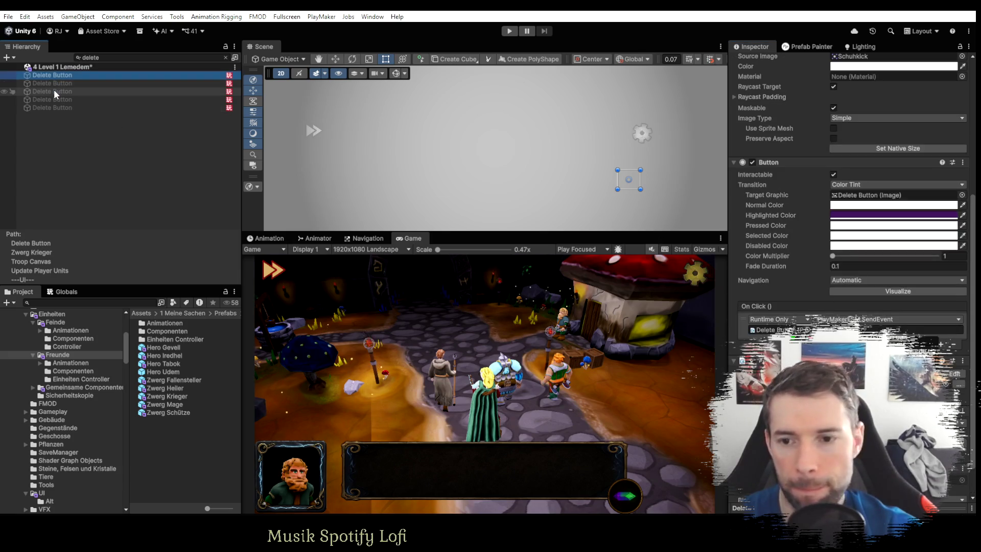
click(54, 90)
drag(50, 90, 777, 330)
click(848, 320)
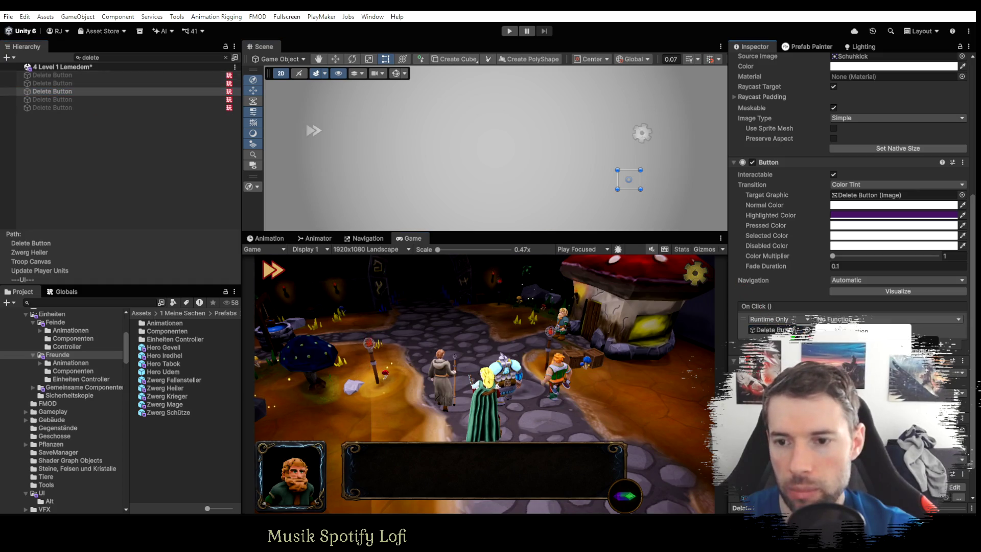
mouse_move(863, 337)
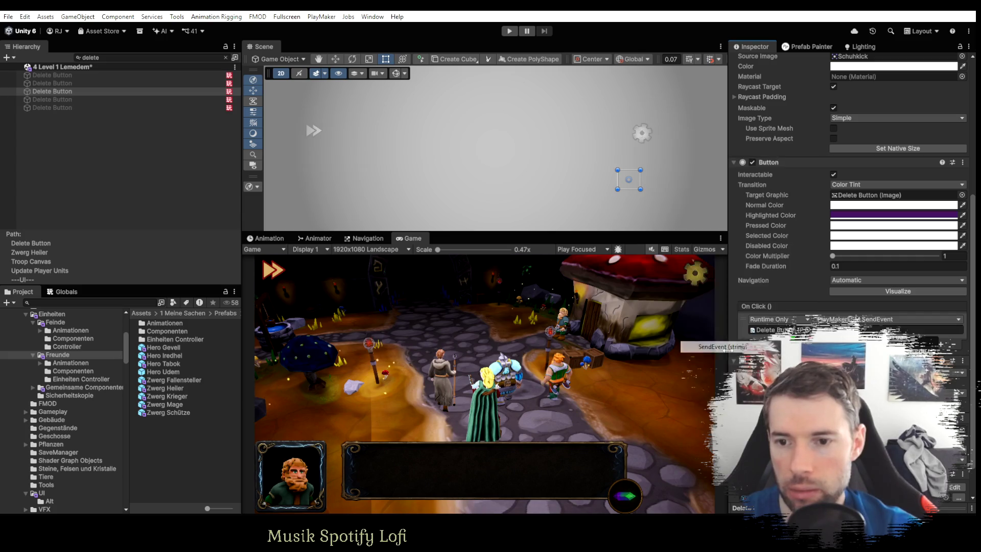
click(728, 347)
Make the fourth and fifth Delete Buttons their own On Click targets calling PlayMakerFSM.SendEvent.
click(58, 99)
drag(57, 100, 767, 329)
click(848, 319)
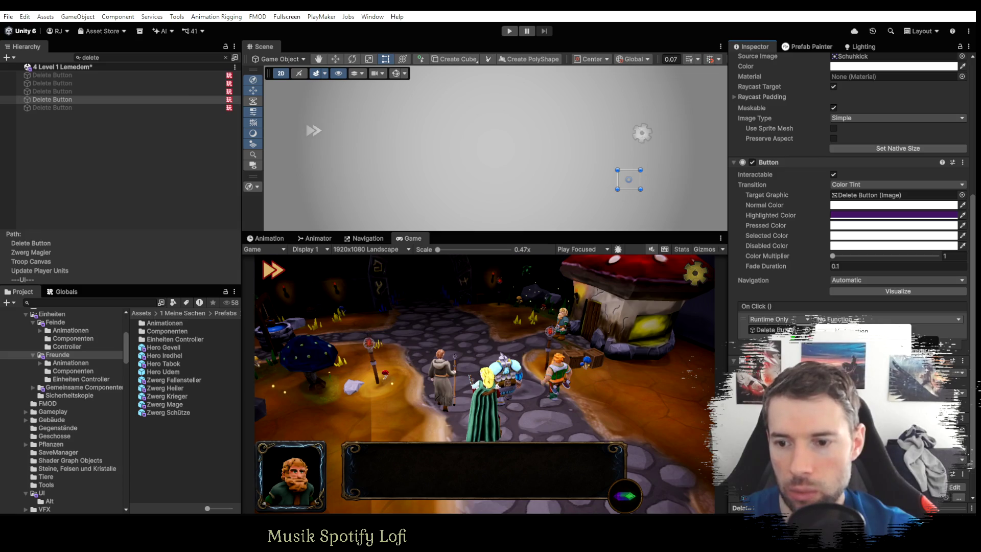
mouse_move(864, 337)
click(716, 350)
click(59, 108)
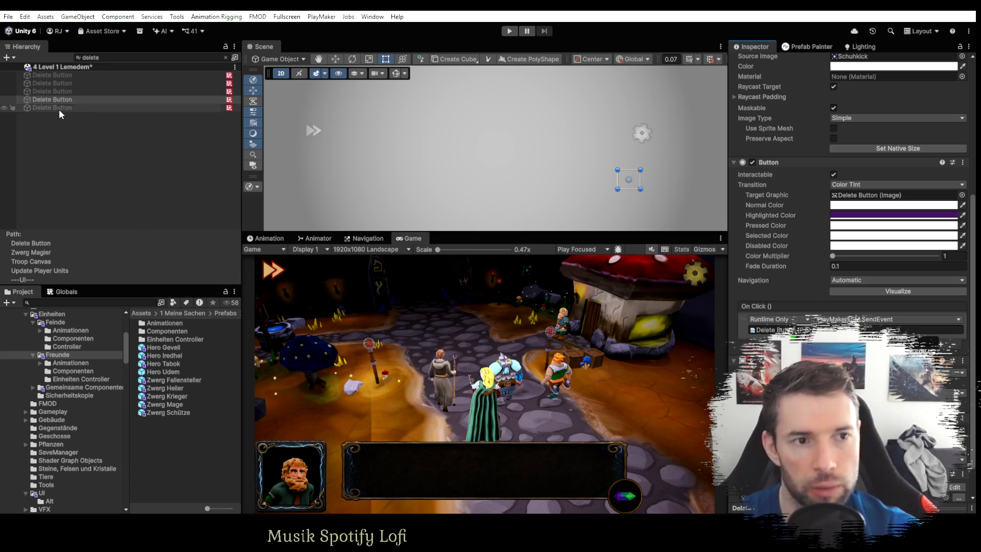
mouse_move(57, 108)
mouse_down()
mouse_move(565, 226)
mouse_move(772, 329)
mouse_up()
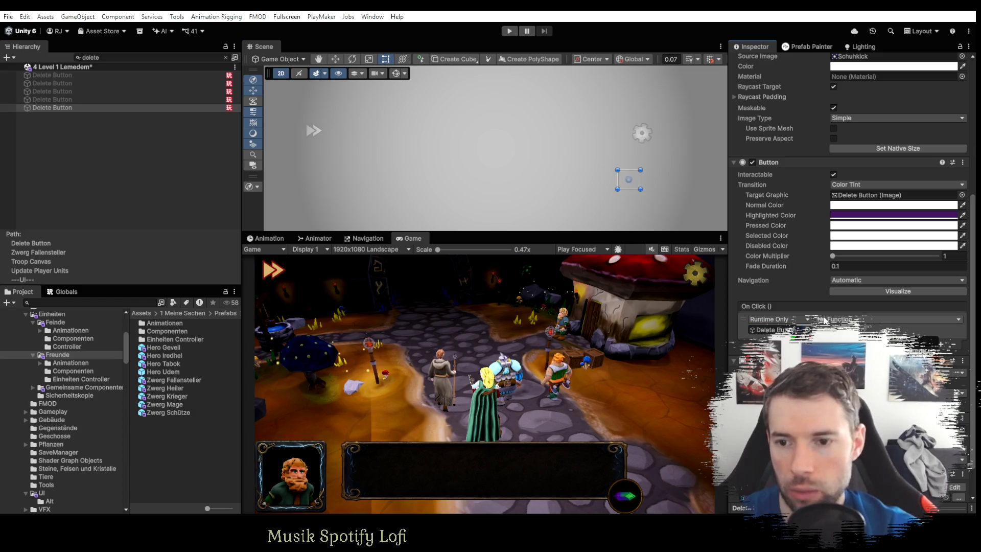
click(848, 320)
mouse_move(863, 337)
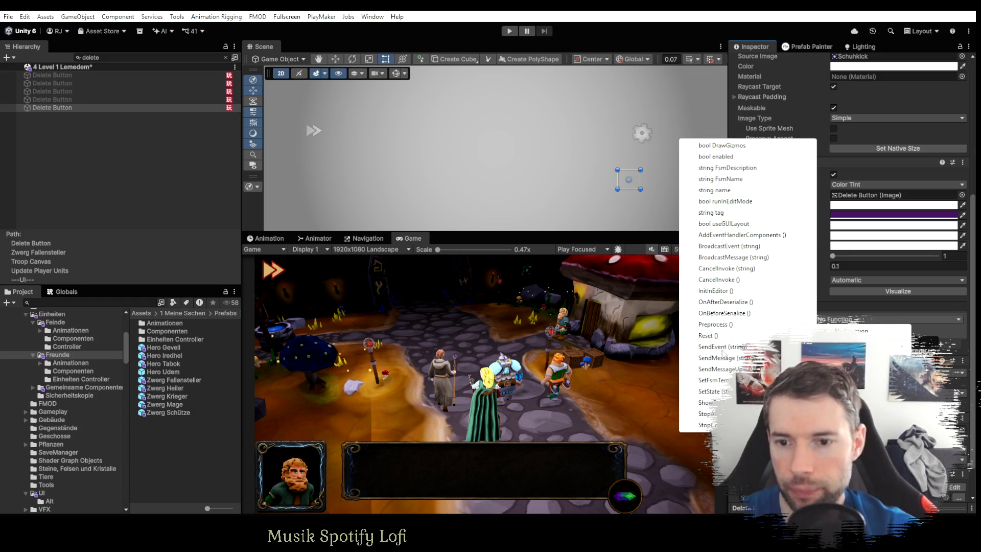
click(723, 352)
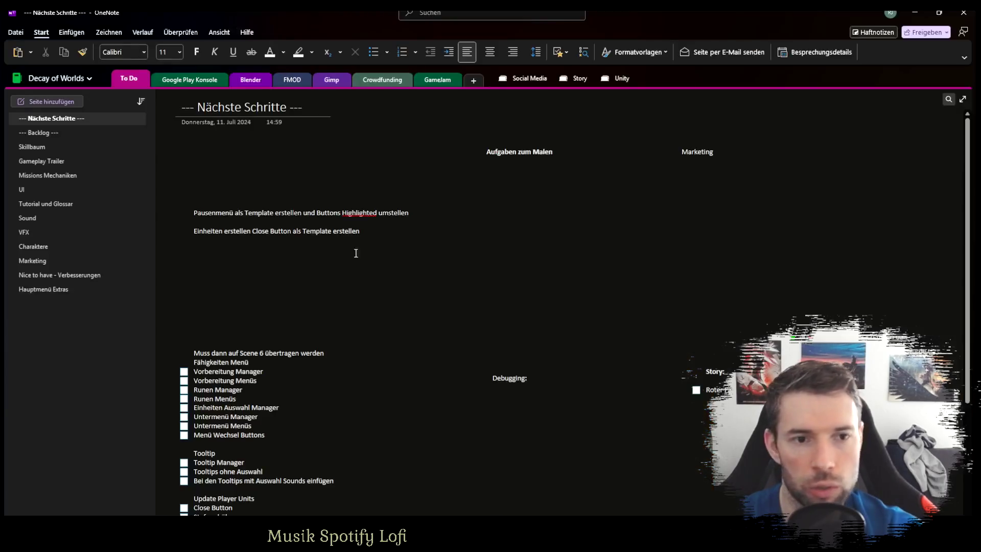
Add a 'Delete Button' checklist item below 'Get Event entfernen' under Update Player Units.
drag(361, 231, 181, 231)
click(276, 297)
scroll(277, 335, down, 5)
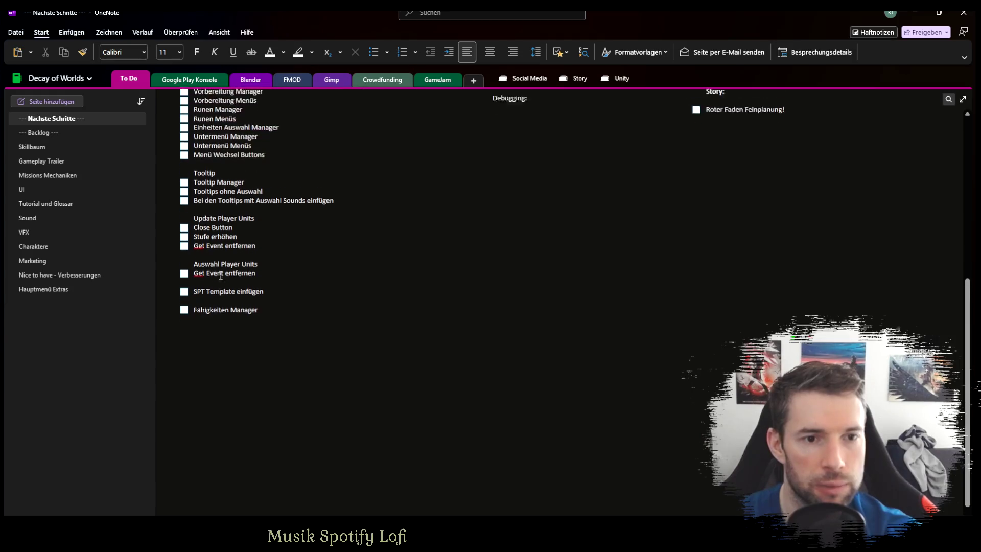
scroll(241, 248, up, 1)
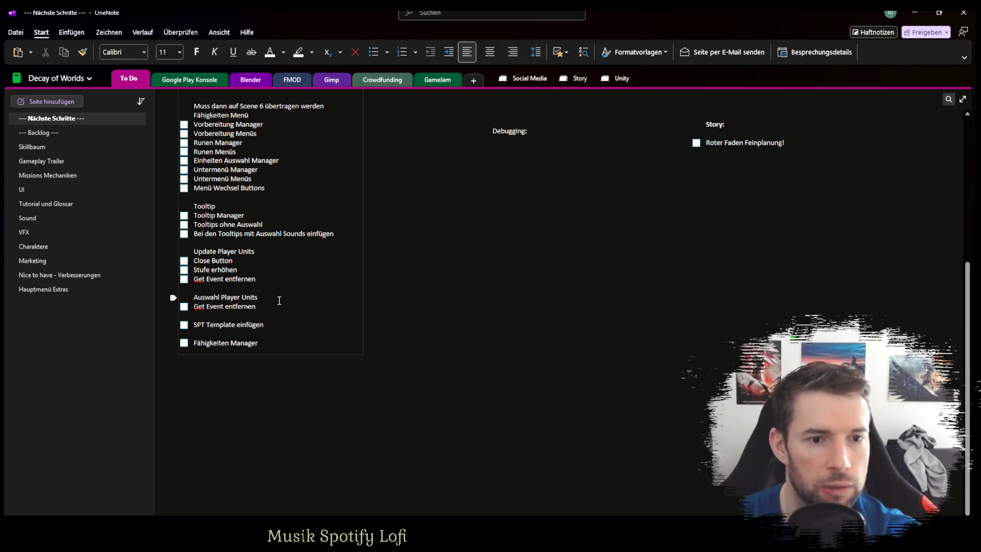
key(Return)
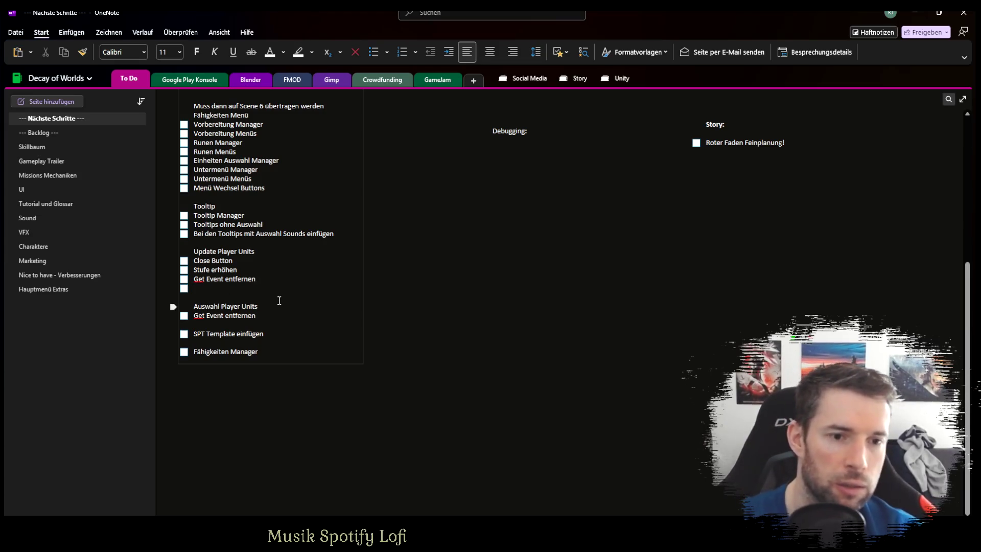
text(Delete Button)
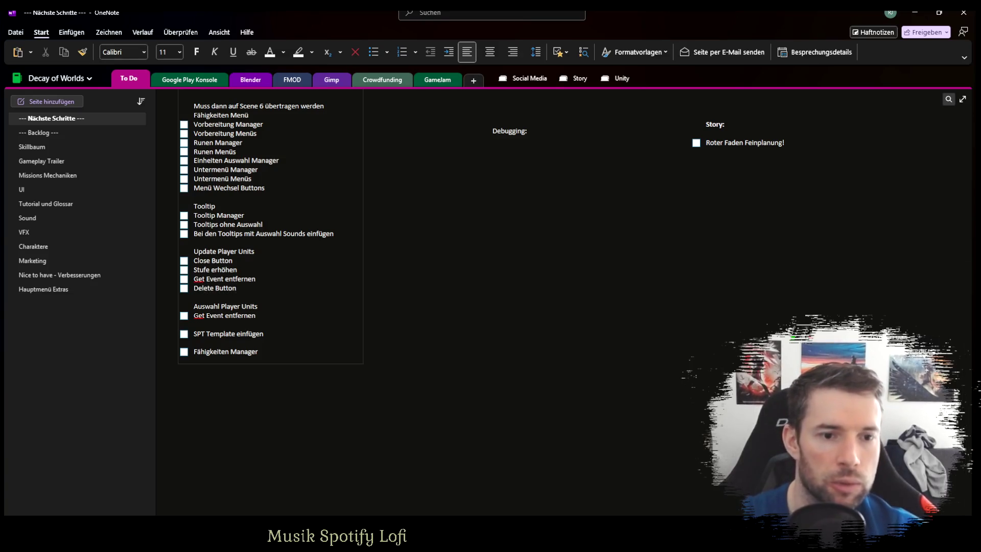
key(alt+Tab)
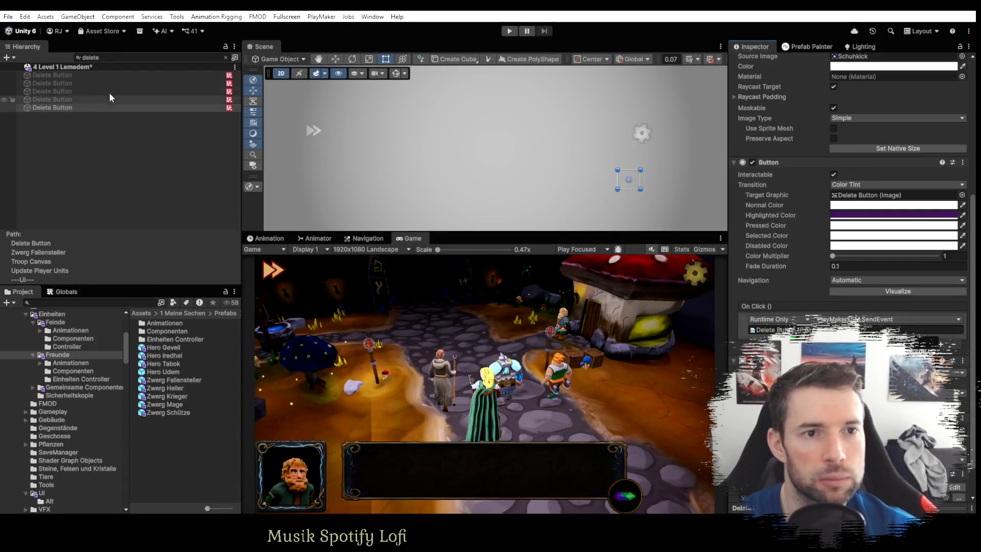
Clear the 'delete' Hierarchy filter and view the FSM of Zwerg Krieger's Einheit aufstellen.
click(111, 161)
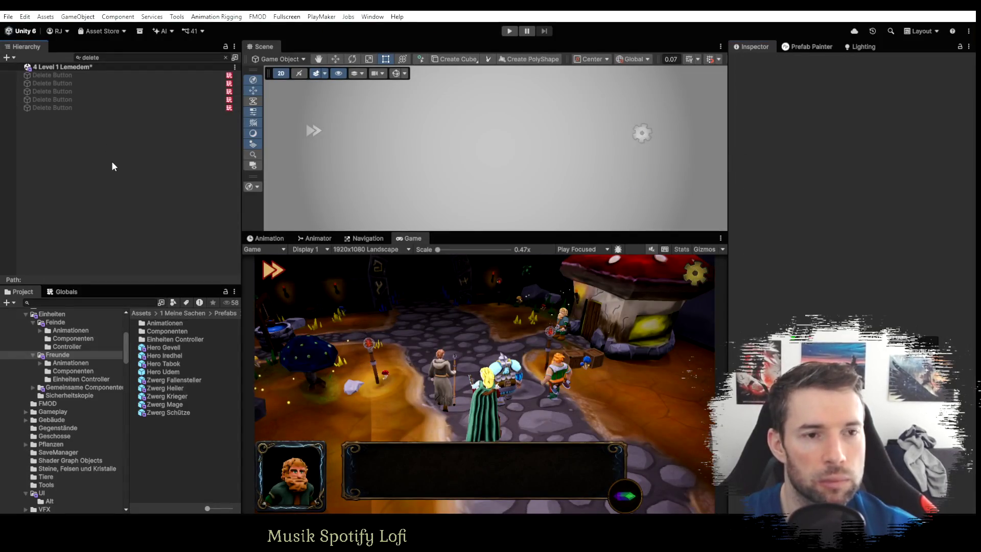
click(226, 58)
click(66, 148)
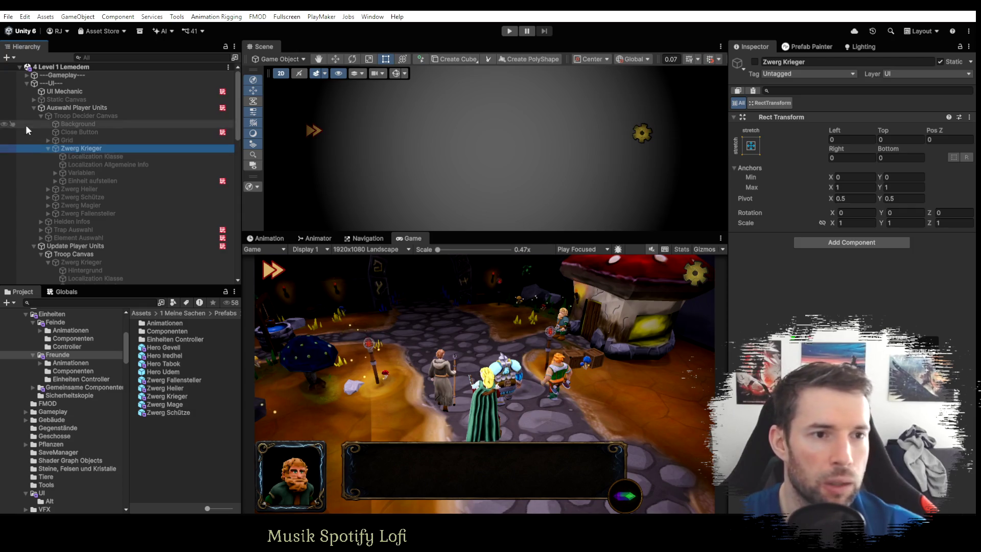
click(93, 180)
key(alt+Tab)
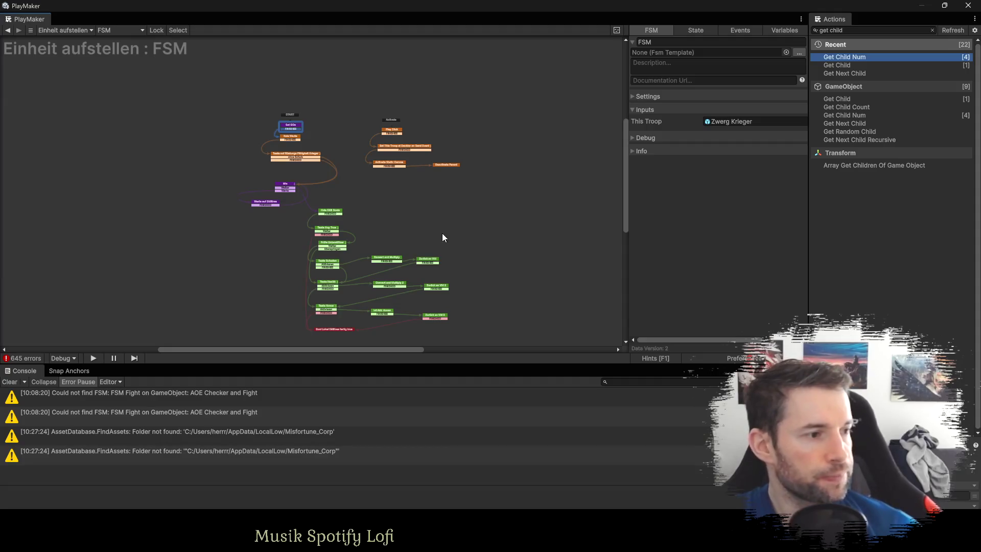
key(alt+Tab)
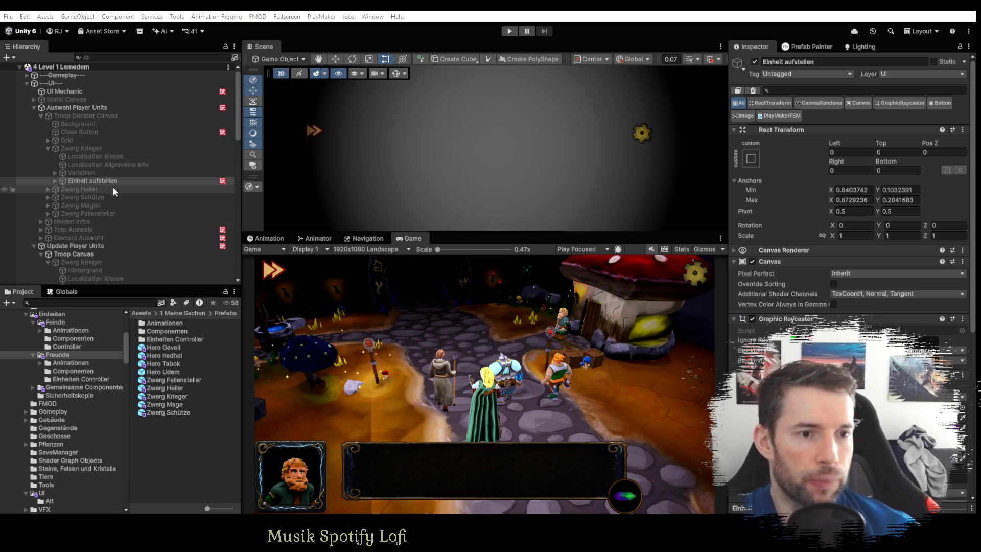
Inspect the Troop Decider Canvas Close Button, then select and expand Update Player Units.
scroll(112, 186, down, 3)
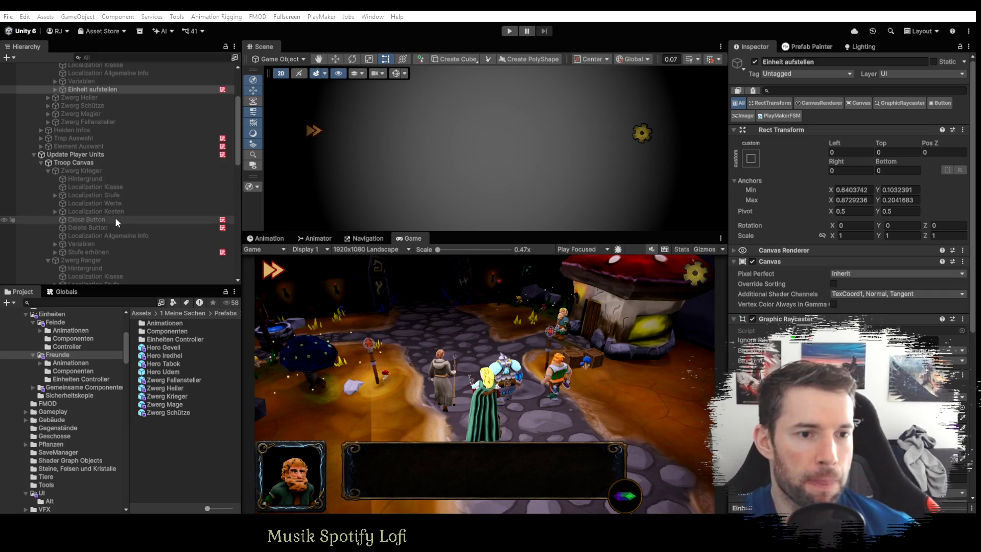
click(33, 155)
click(33, 155)
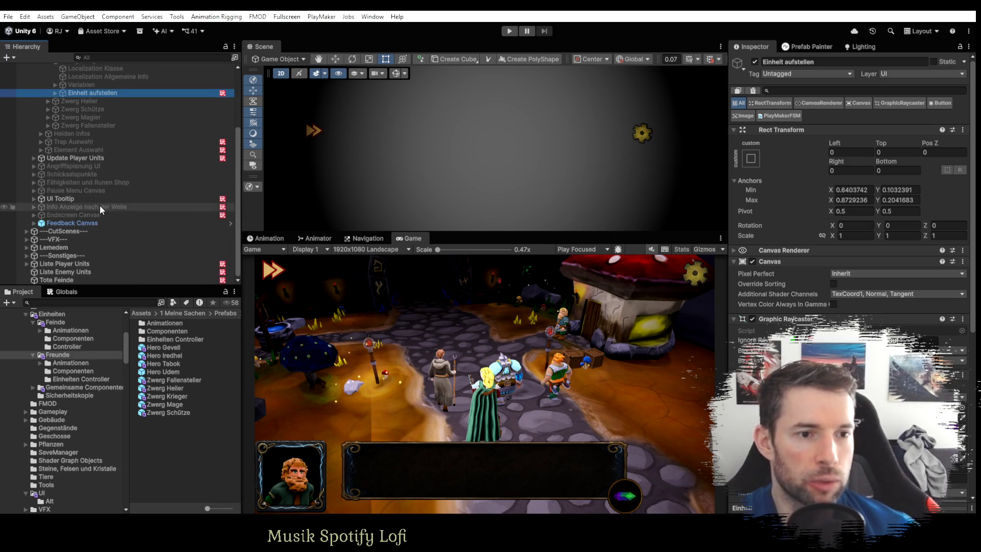
scroll(102, 206, up, 5)
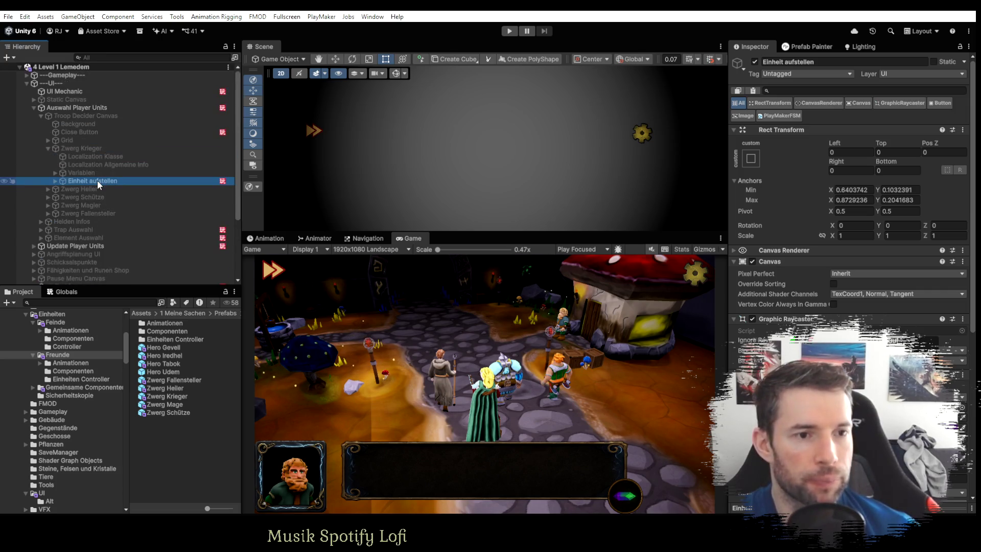
click(76, 133)
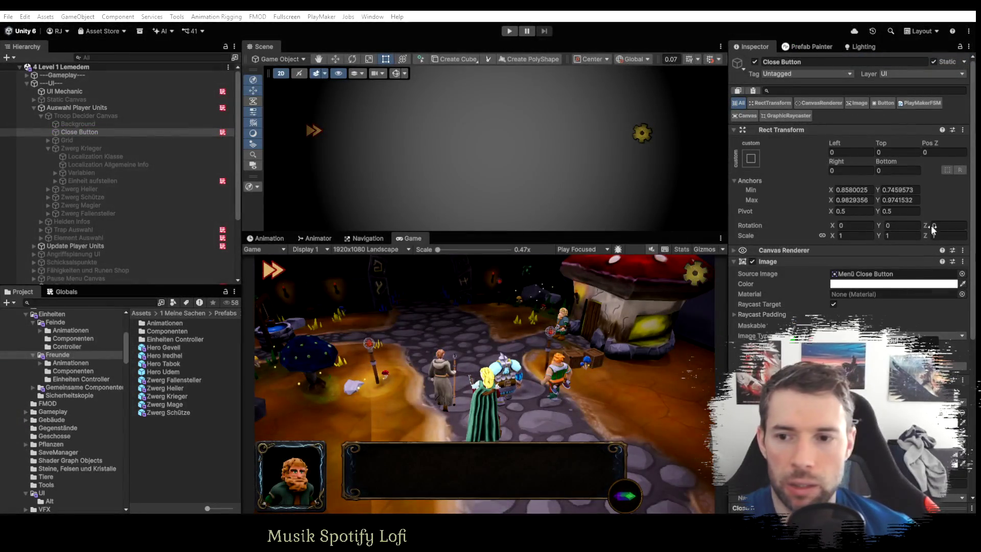
scroll(880, 255, down, 6)
scroll(880, 257, up, 3)
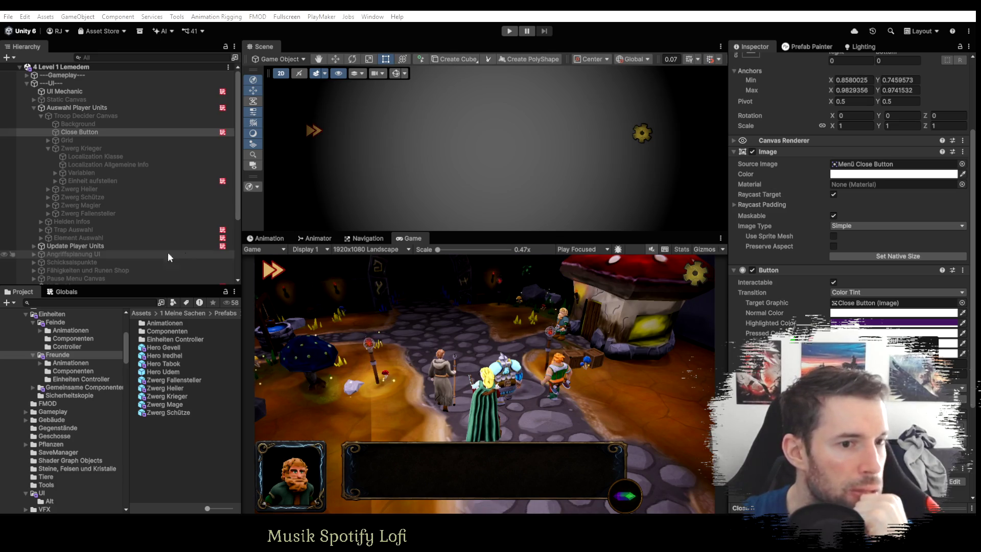
click(30, 247)
click(34, 246)
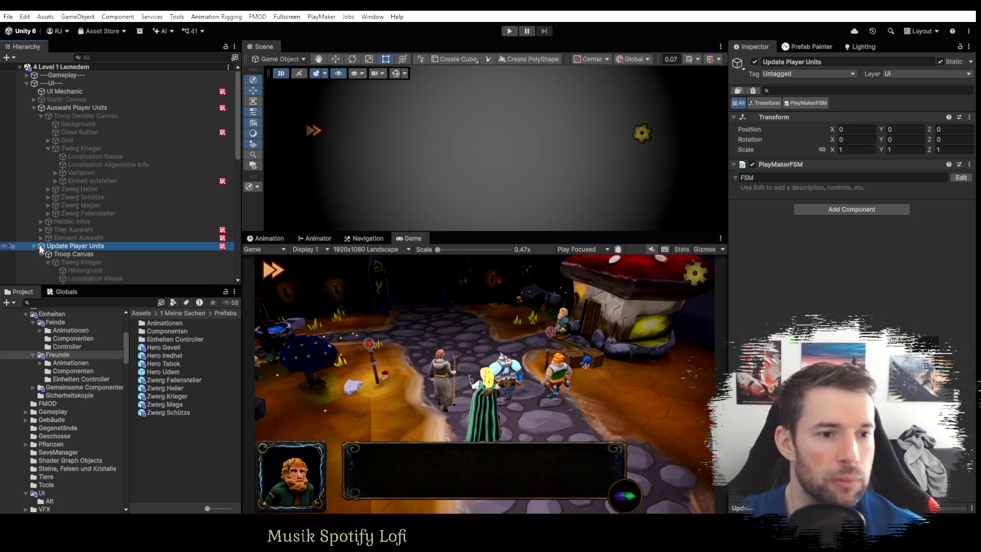
Open the Close Button's FSM and show the UI Events choices for its UI POINTER ENTER transition.
scroll(49, 253, down, 5)
click(92, 189)
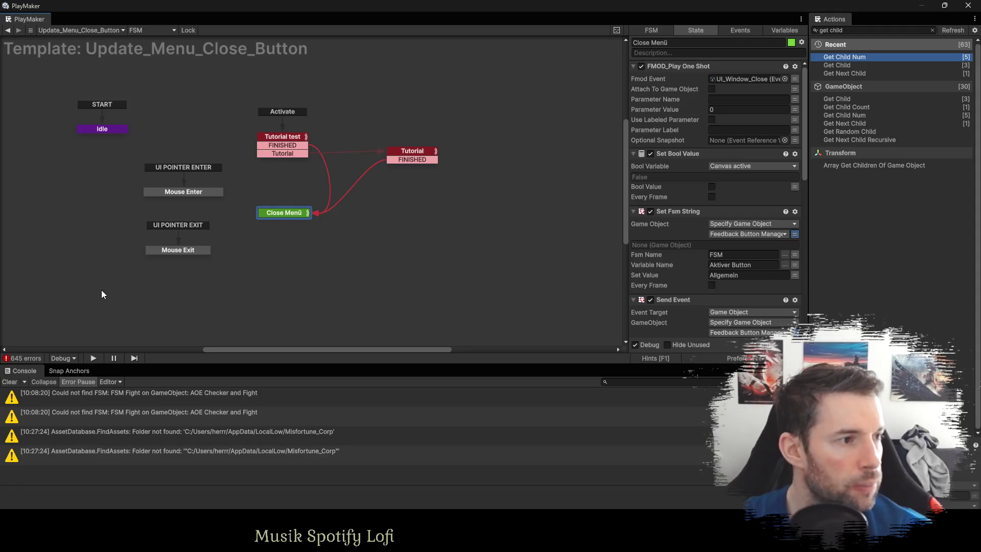
drag(101, 290, 216, 140)
click(180, 193)
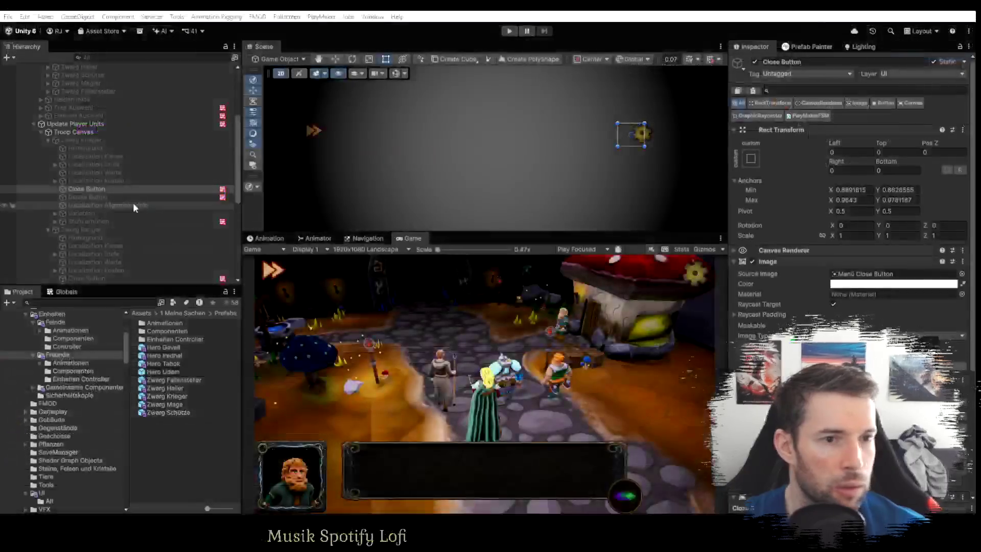
click(83, 132)
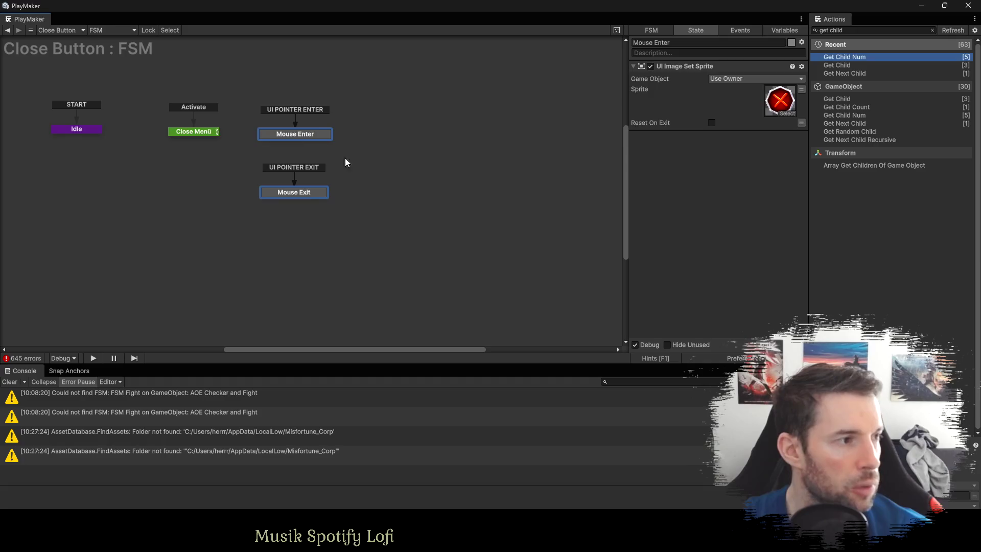
right_click(287, 109)
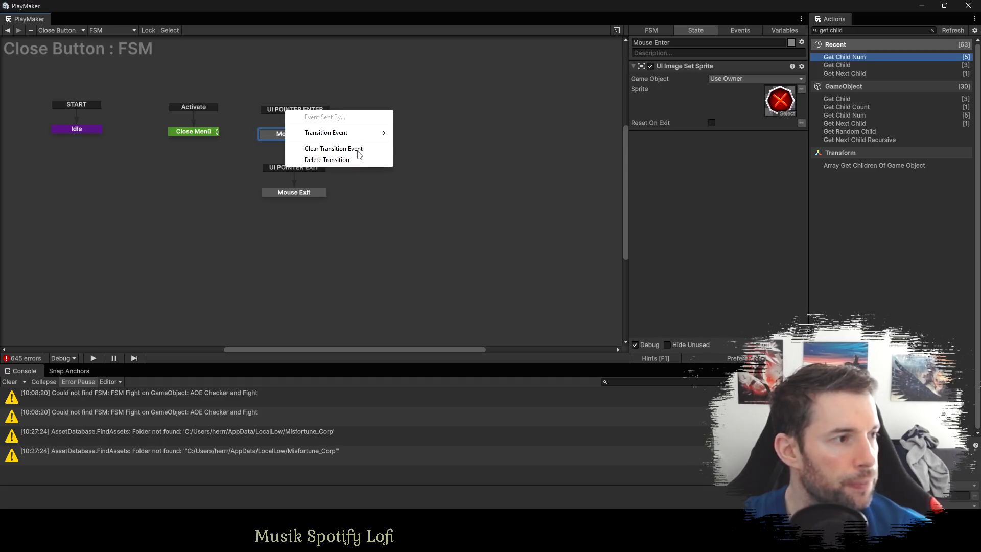
mouse_move(361, 137)
mouse_move(433, 193)
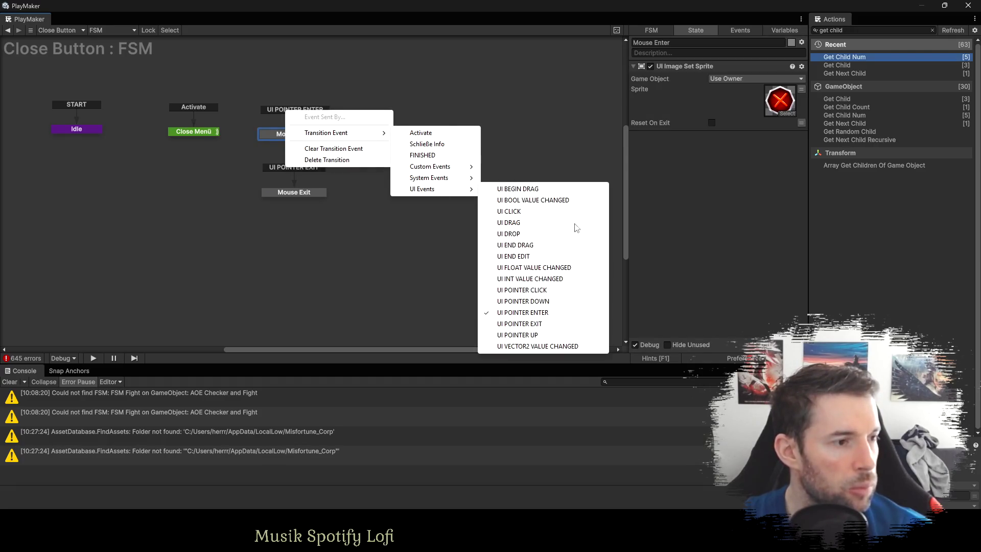